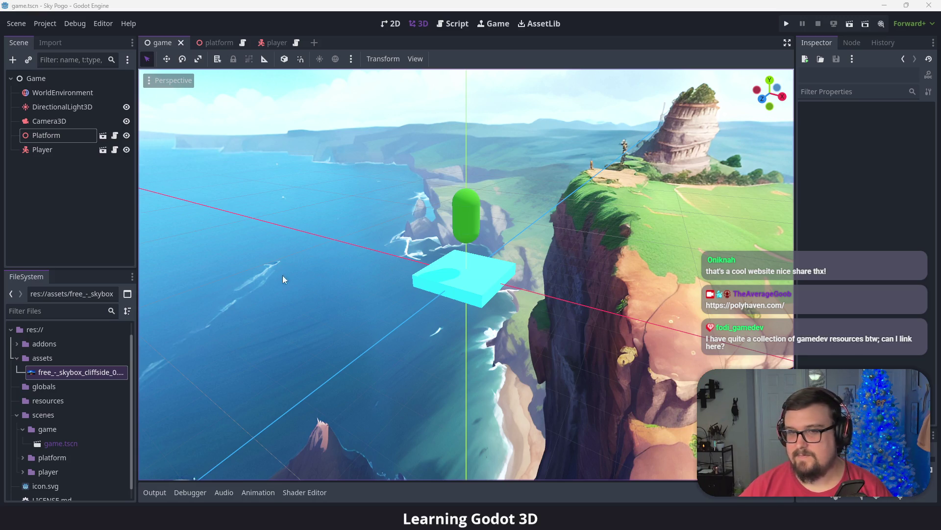
# - Open the platform scene from the Platform node and select its MeshInstance3D
pyautogui.click(46, 136)
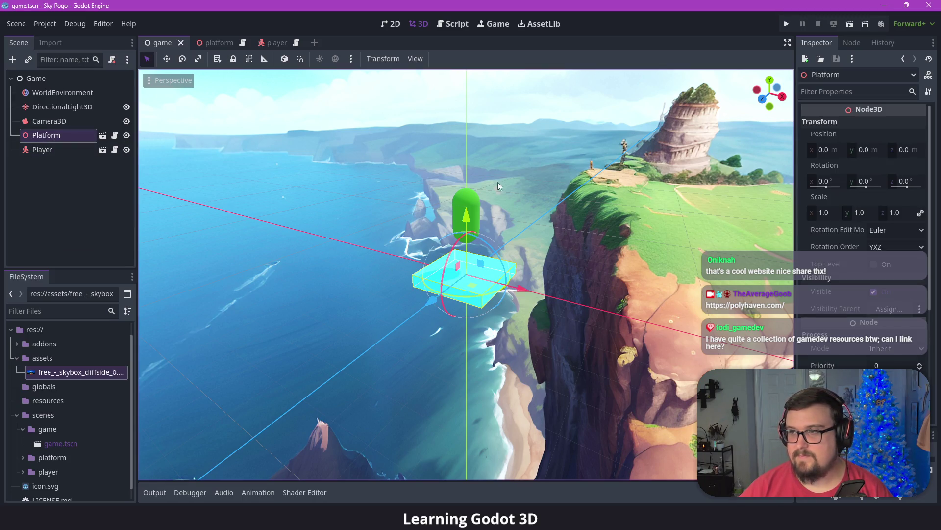
pyautogui.click(225, 42)
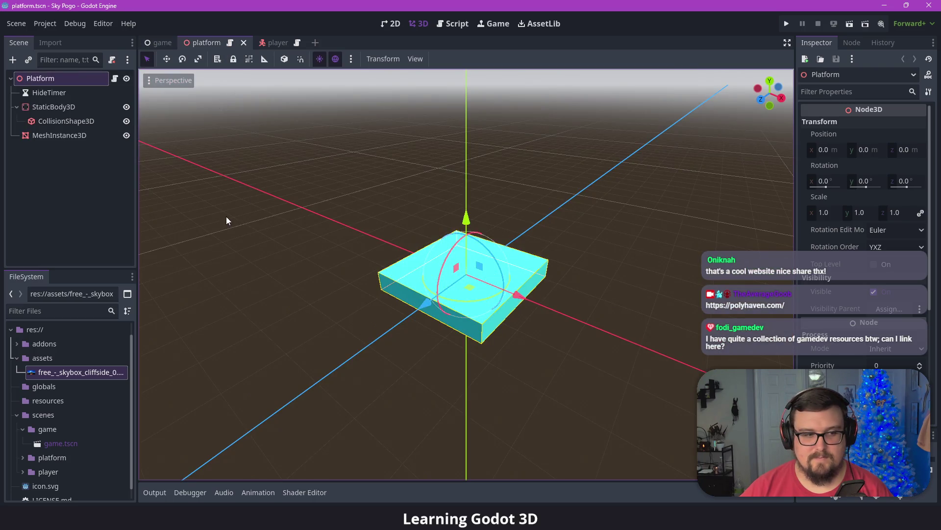
pyautogui.click(54, 137)
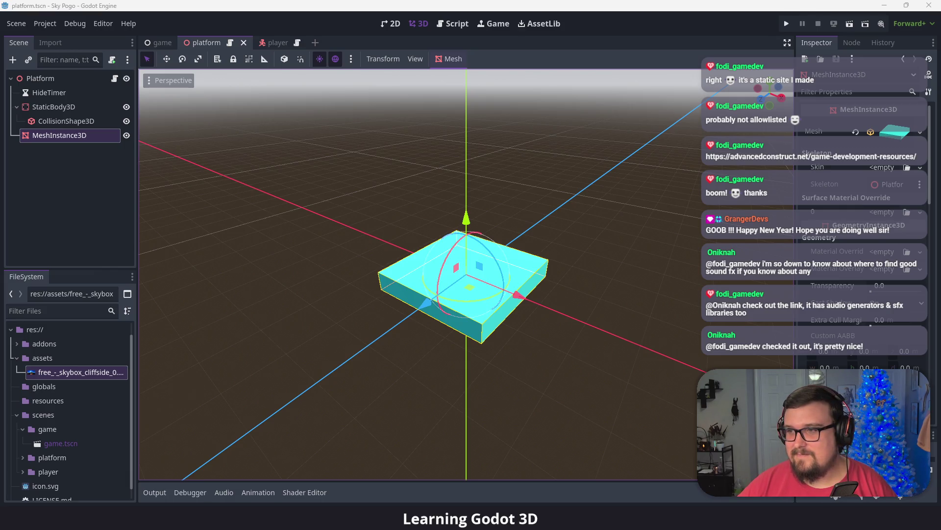
# - Load the advancedconstruct.net 'Links for game developers' page in a new browser tab
pyautogui.click(632, 502)
pyautogui.hotkey('ctrl', 't')
pyautogui.write('https://advancedconstruct.net/game-development-resources/')
pyautogui.press('Return')
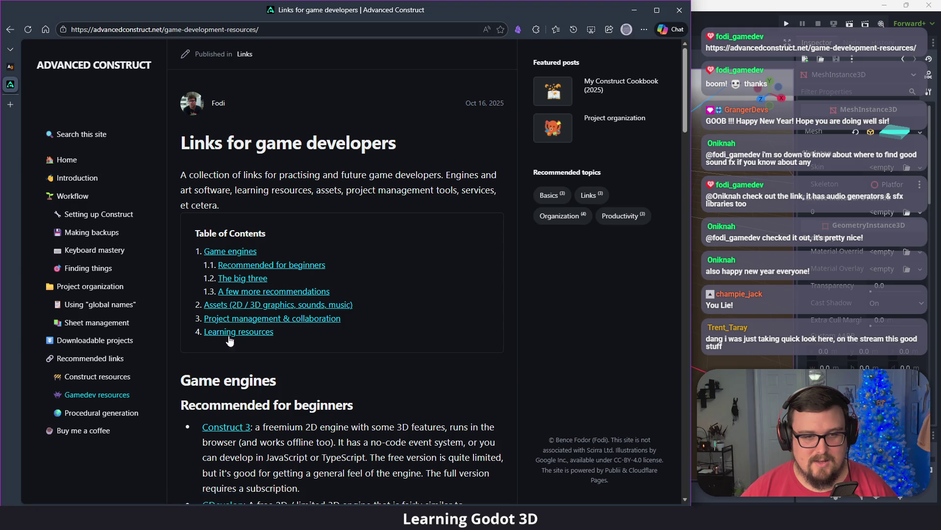
# - Jump to the Learning resources section and read the Game Feel Demo entry
pyautogui.click(238, 333)
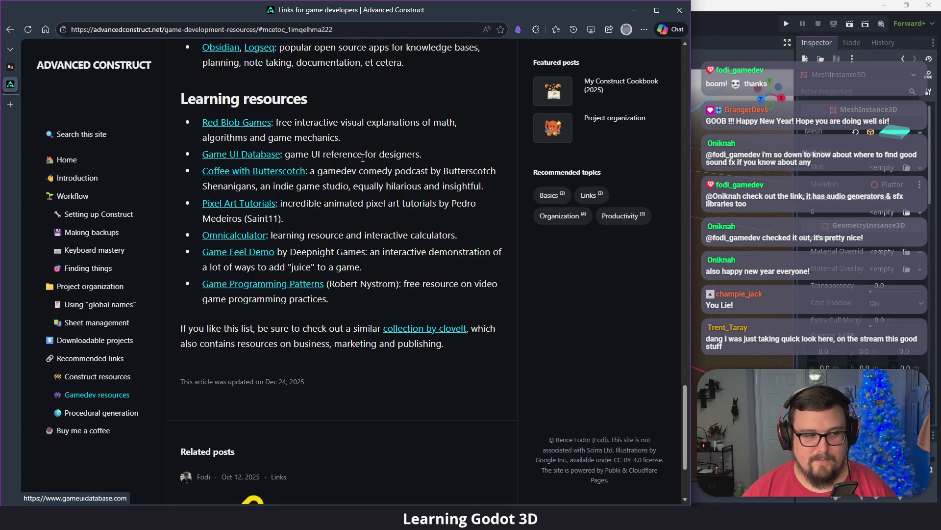
pyautogui.scroll(3, 402, 291)
pyautogui.scroll(-1, 402, 292)
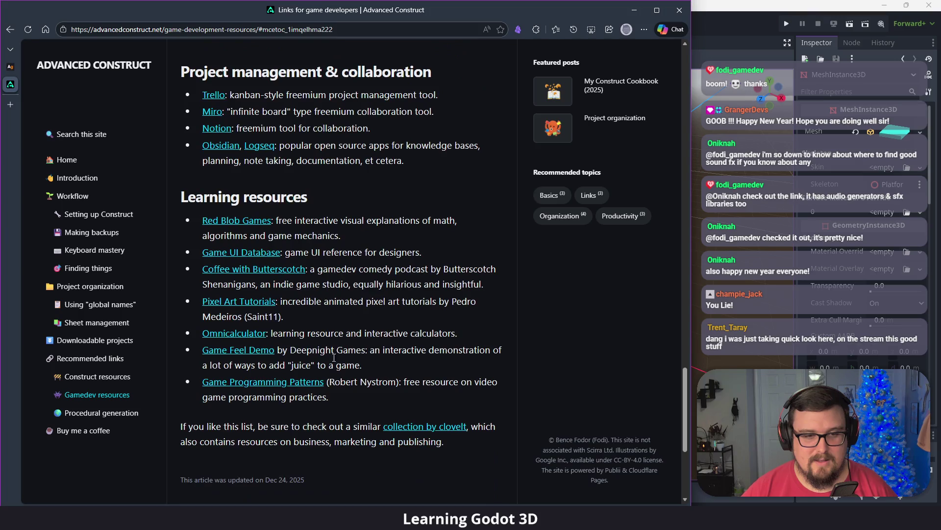
pyautogui.scroll(2, 392, 327)
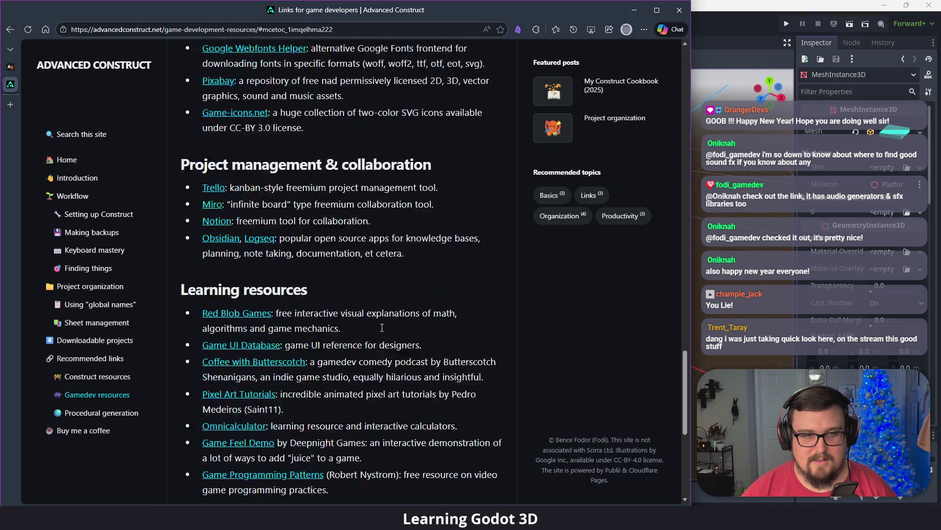
pyautogui.scroll(-2, 273, 362)
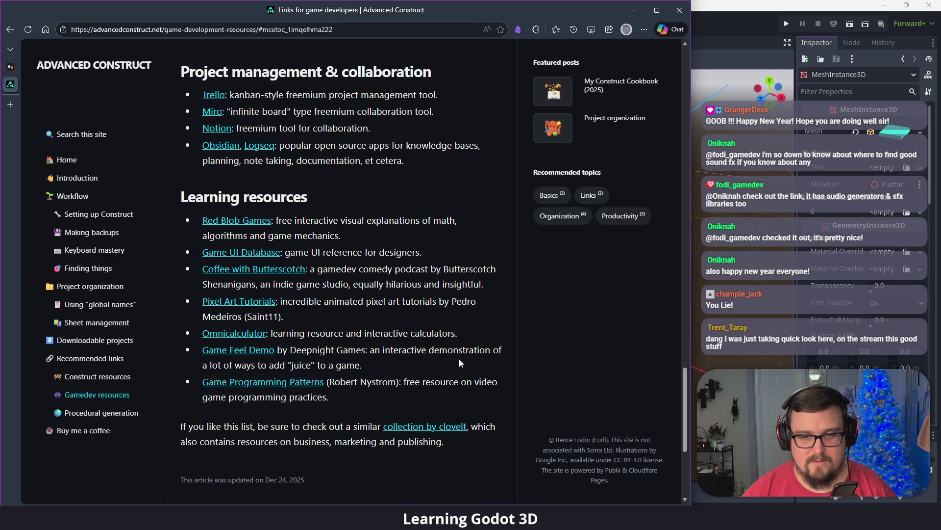
pyautogui.moveTo(223, 365); pyautogui.dragTo(362, 365)
pyautogui.click(329, 376)
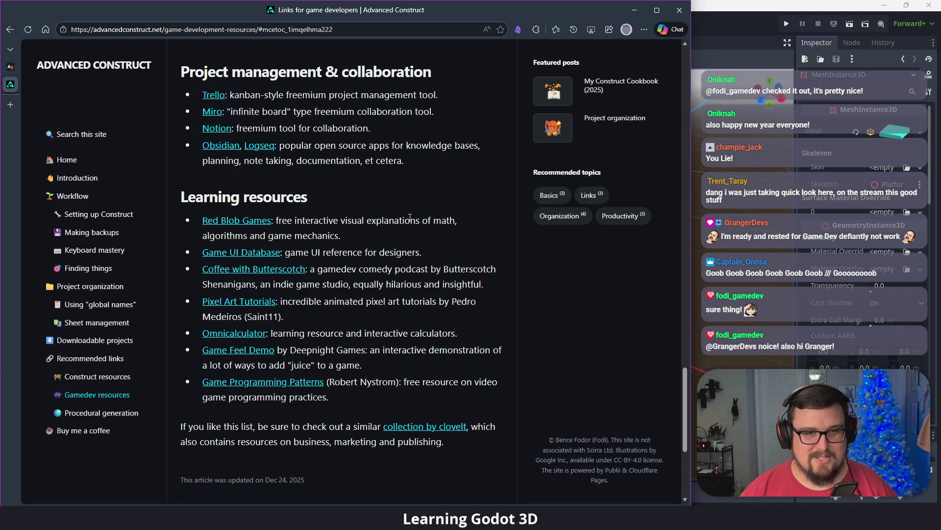
# - Close the Advanced Construct page and minimize the browser to return to Godot
pyautogui.scroll(15, 392, 236)
pyautogui.scroll(5, 382, 248)
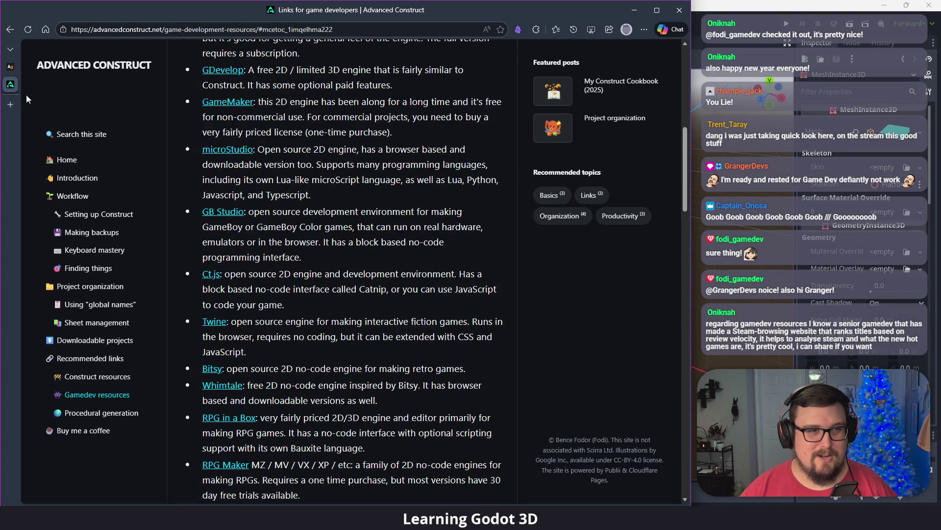
pyautogui.middleClick(14, 91)
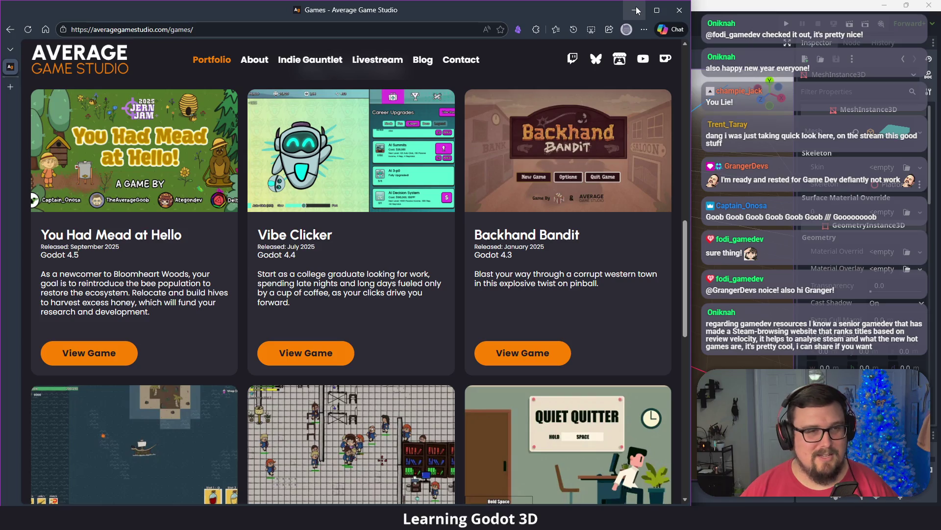
pyautogui.click(636, 10)
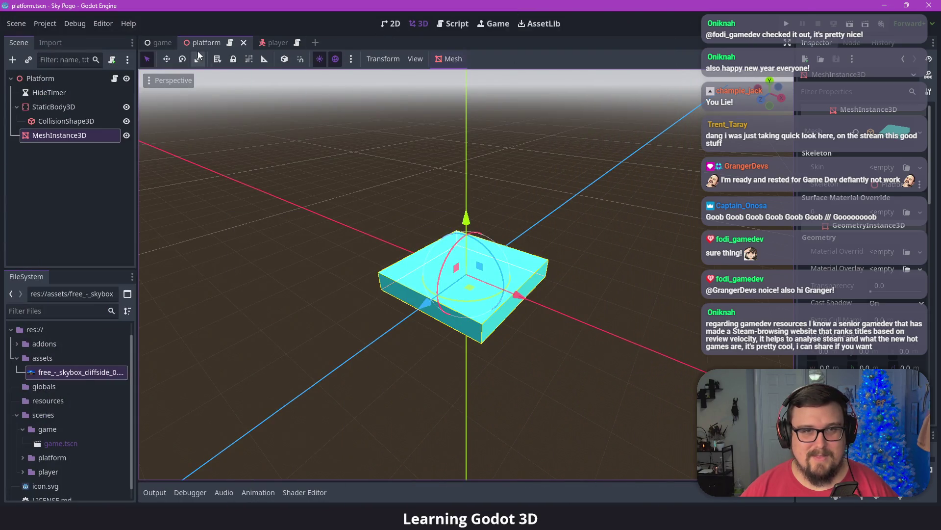
# - Test-run Sky Pogo with F5, close the game window, and open platform.gd
pyautogui.click(159, 43)
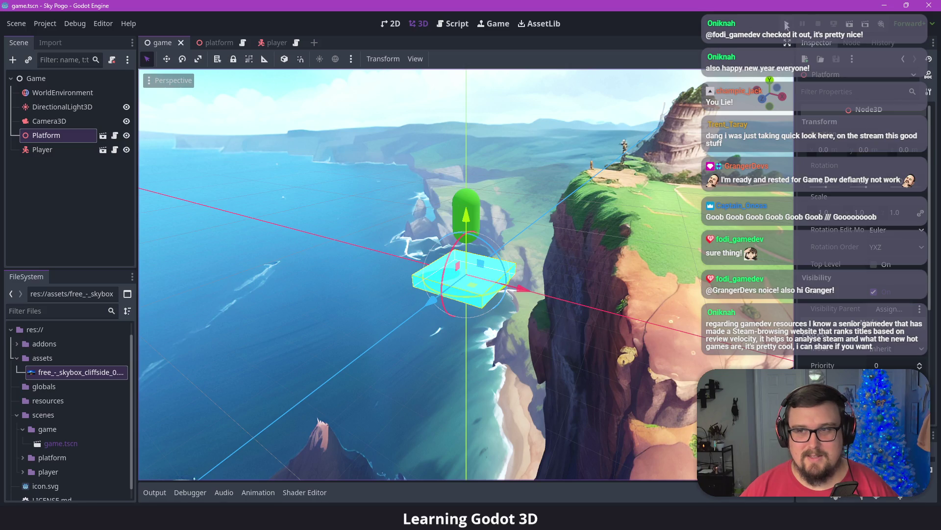
pyautogui.press('F5')
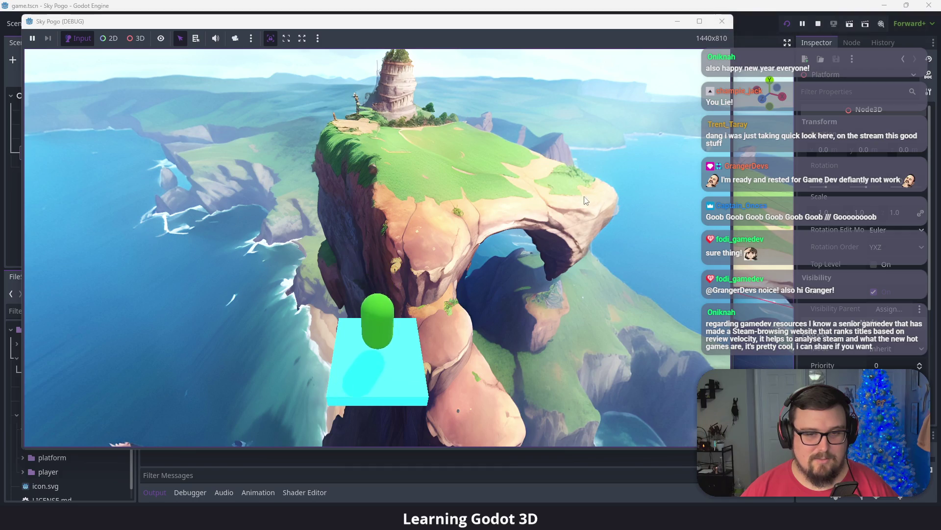
pyautogui.click(724, 26)
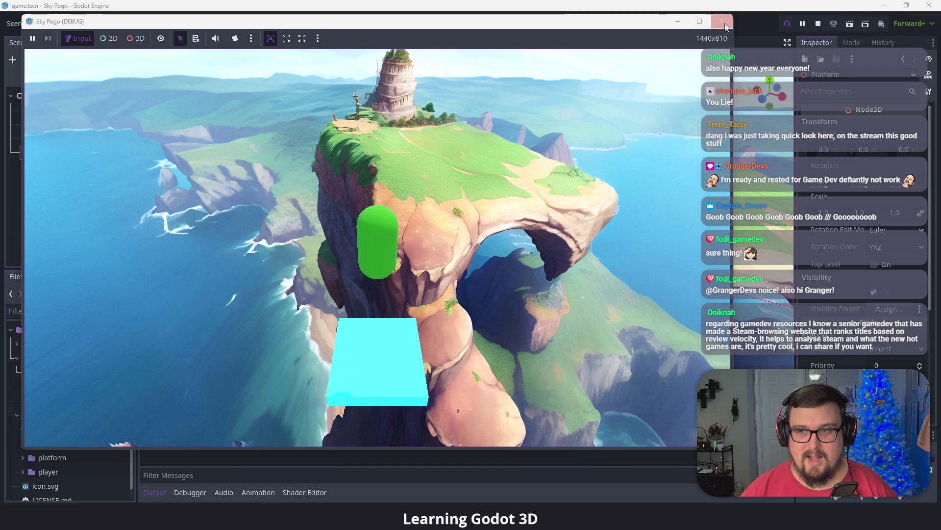
pyautogui.click(243, 43)
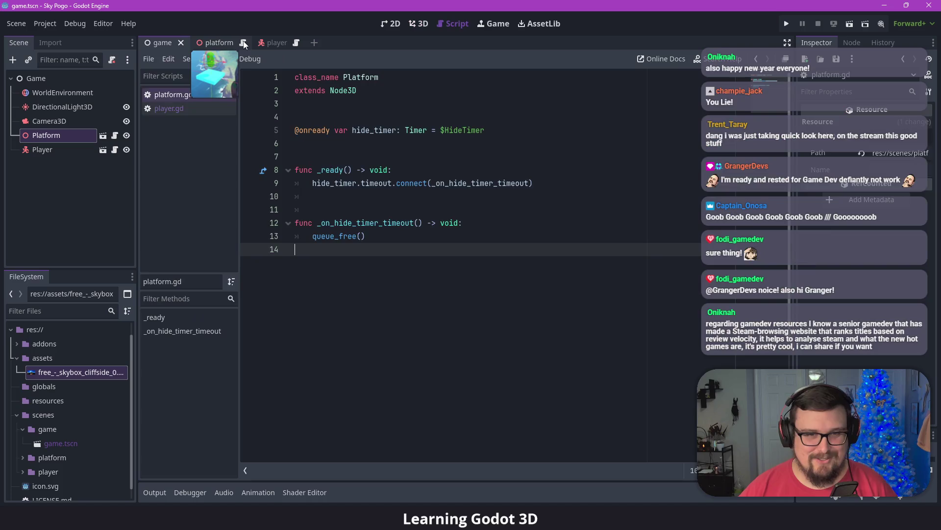
# - Show the platform's 3D view with MeshInstance3D selected, then bring up the games page
pyautogui.click(209, 43)
pyautogui.click(415, 24)
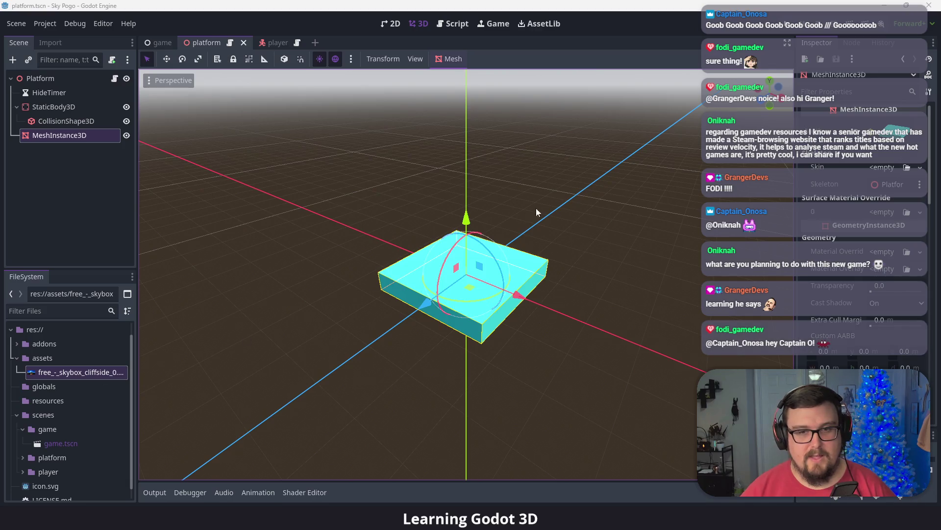
pyautogui.click(564, 195)
pyautogui.click(442, 281)
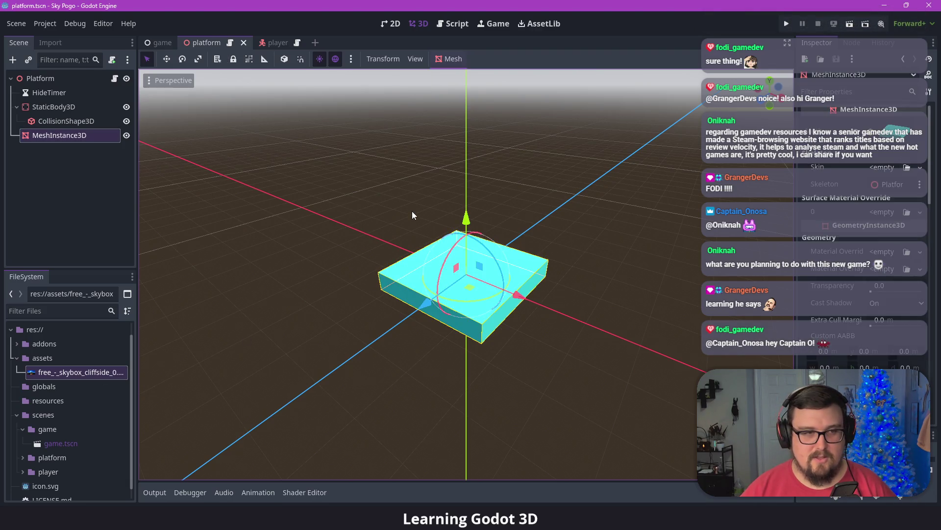
pyautogui.click(630, 505)
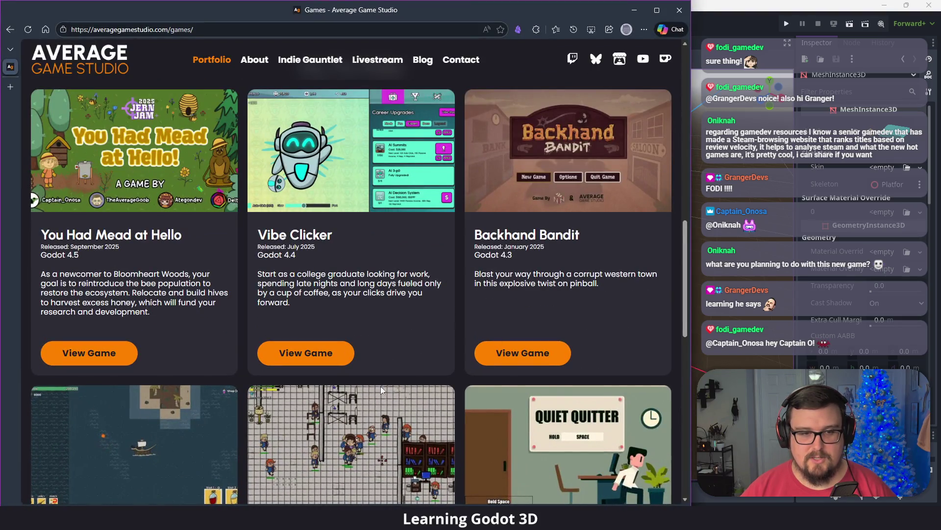
# - Scroll through the Average Game Studio games, minimize the browser, and open the Start menu
pyautogui.scroll(-3, 294, 375)
pyautogui.scroll(4, 163, 325)
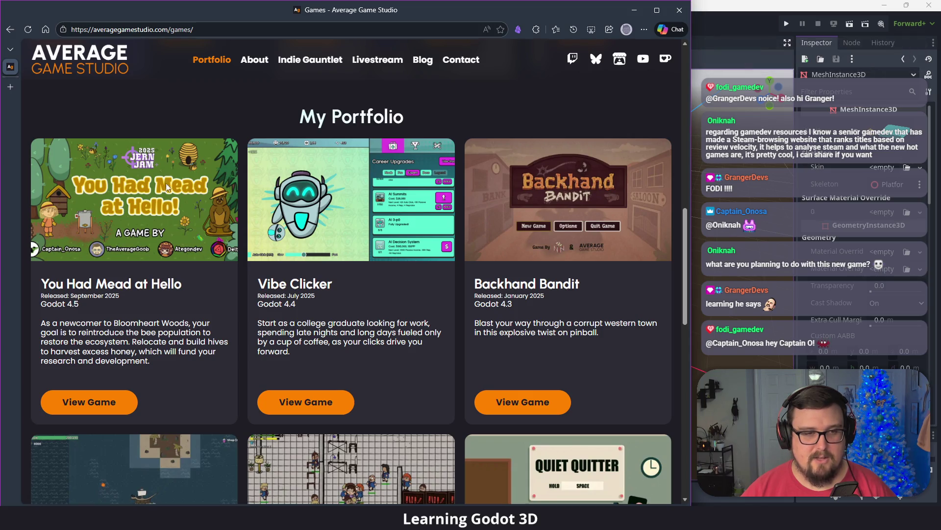
pyautogui.scroll(-1, 227, 288)
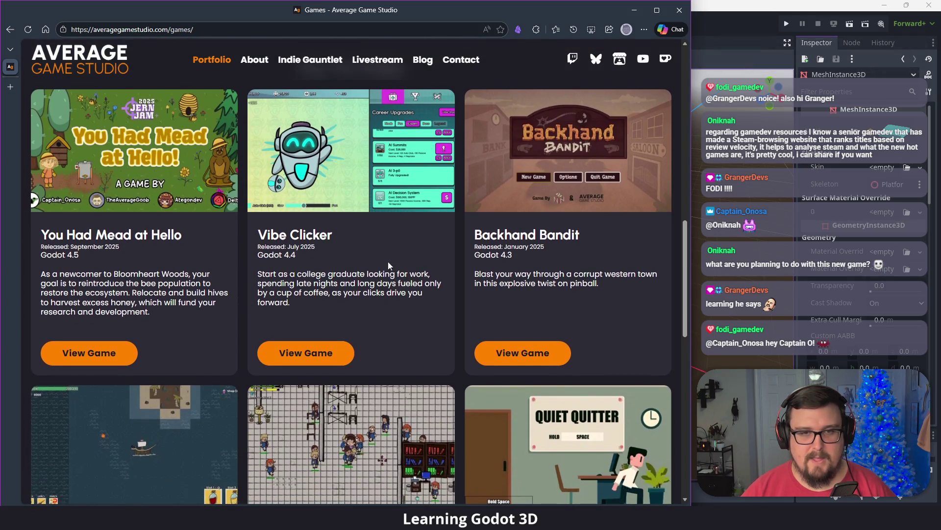
pyautogui.click(634, 10)
pyautogui.press('super')
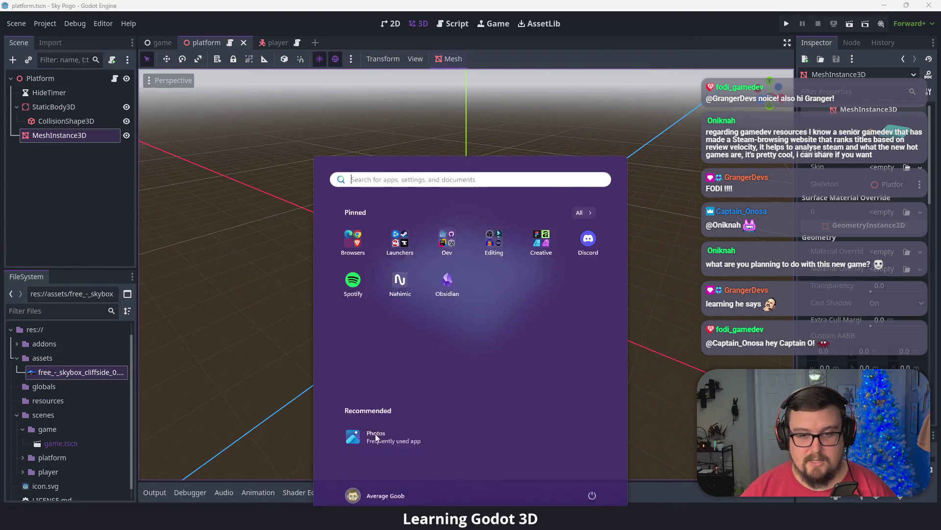
# - Launch Godot from the Start menu's Dev folder, then close the Project Manager
pyautogui.click(446, 228)
pyautogui.click(402, 302)
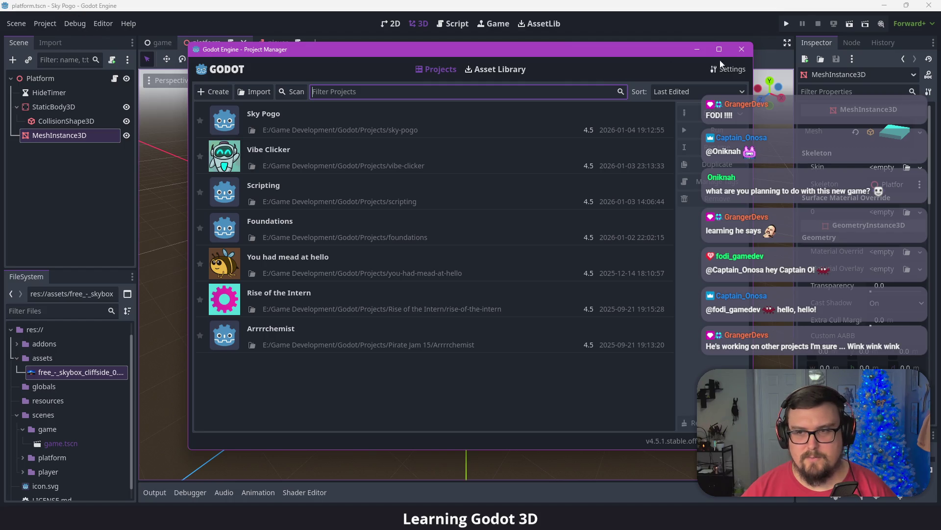
pyautogui.click(741, 49)
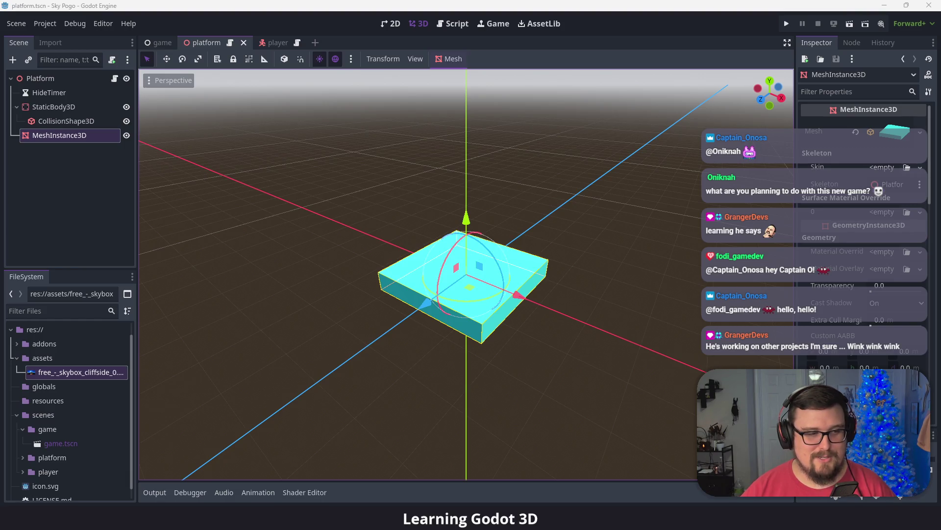
pyautogui.click(398, 197)
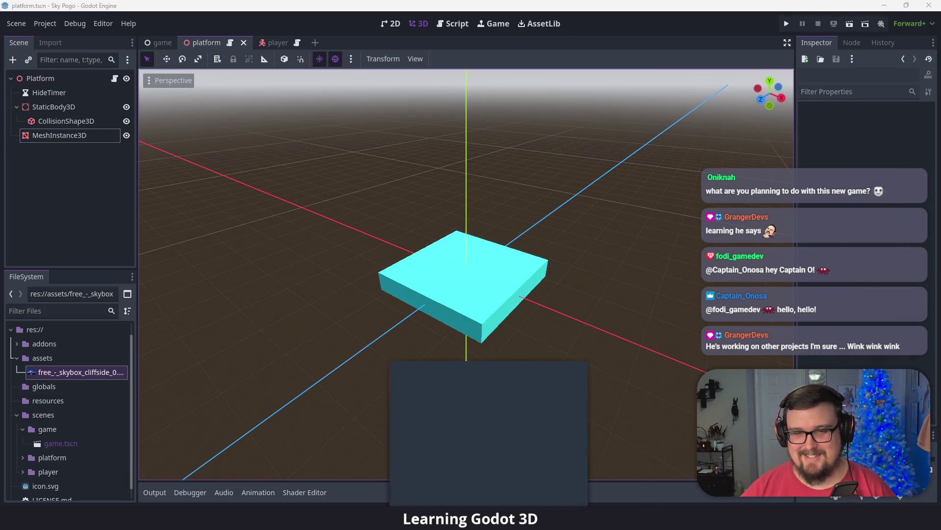
pyautogui.hotkey('alt', 'Tab')
pyautogui.click(747, 8)
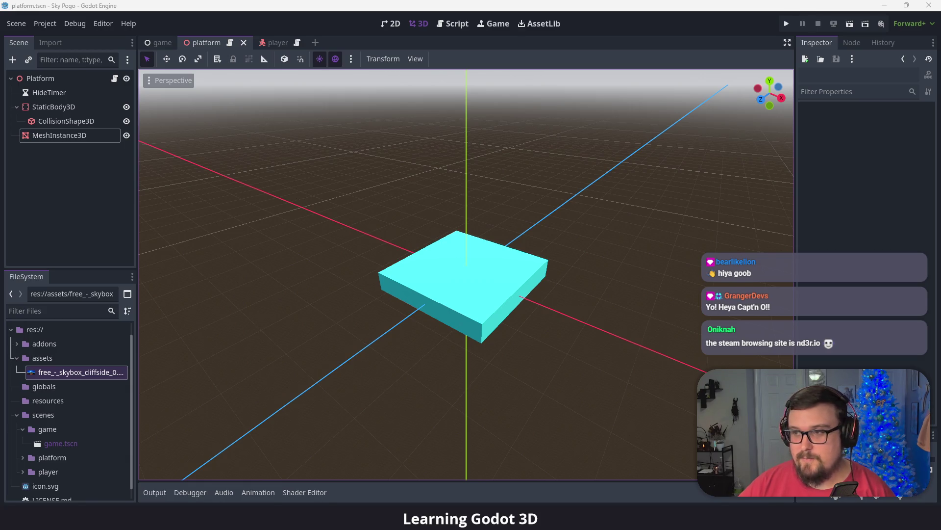
pyautogui.click(529, 4)
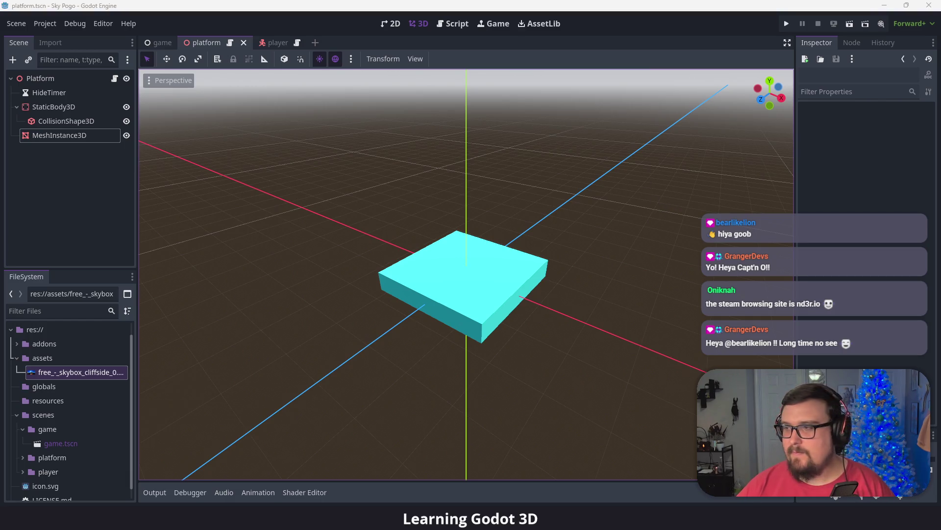
pyautogui.click(64, 137)
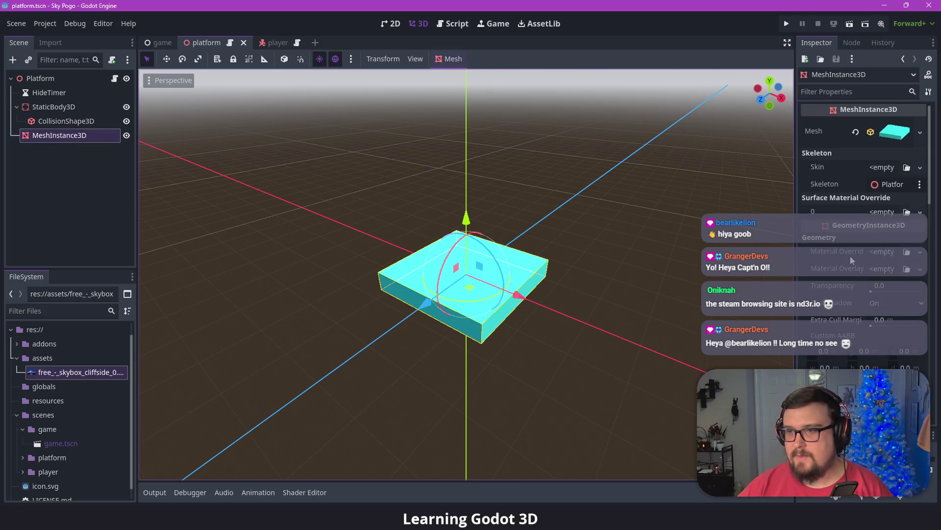
pyautogui.scroll(-10, 850, 257)
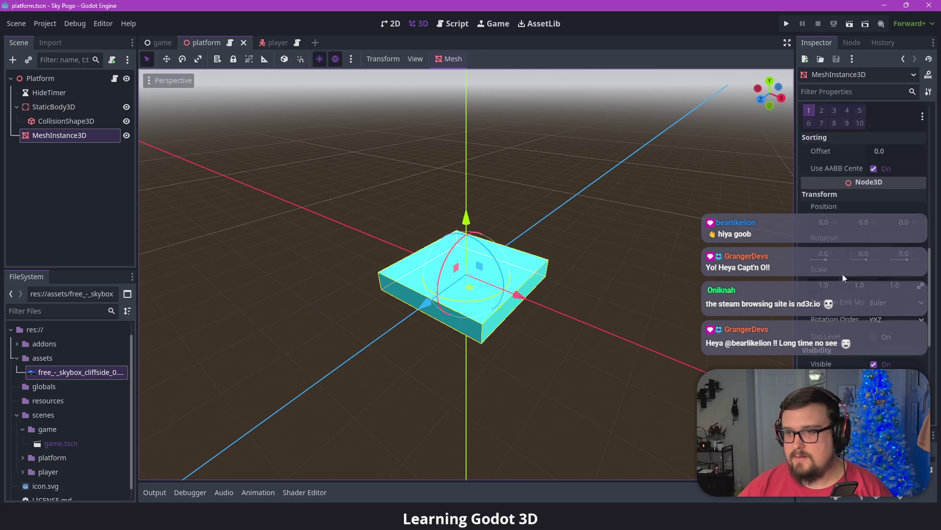
pyautogui.moveTo(825, 285); pyautogui.dragTo(863, 285)
pyautogui.click(920, 270)
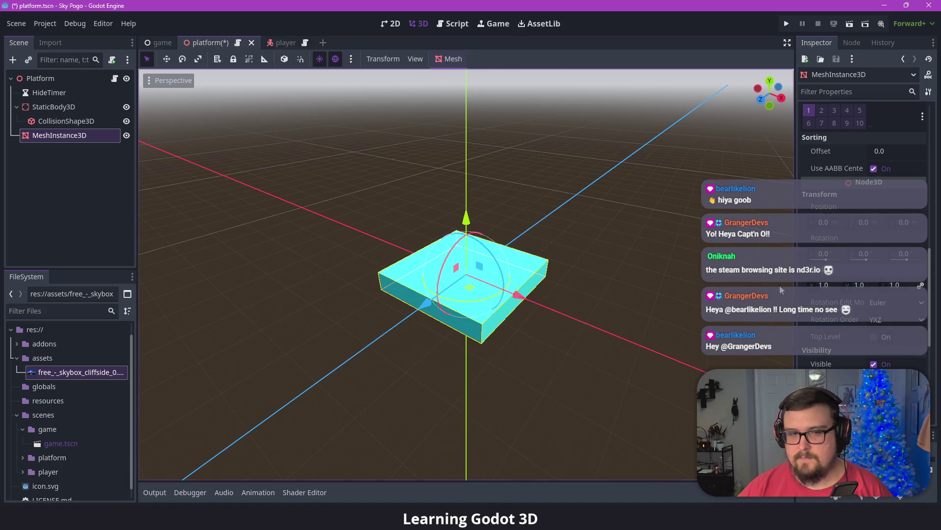
pyautogui.hotkey('ctrl', 's')
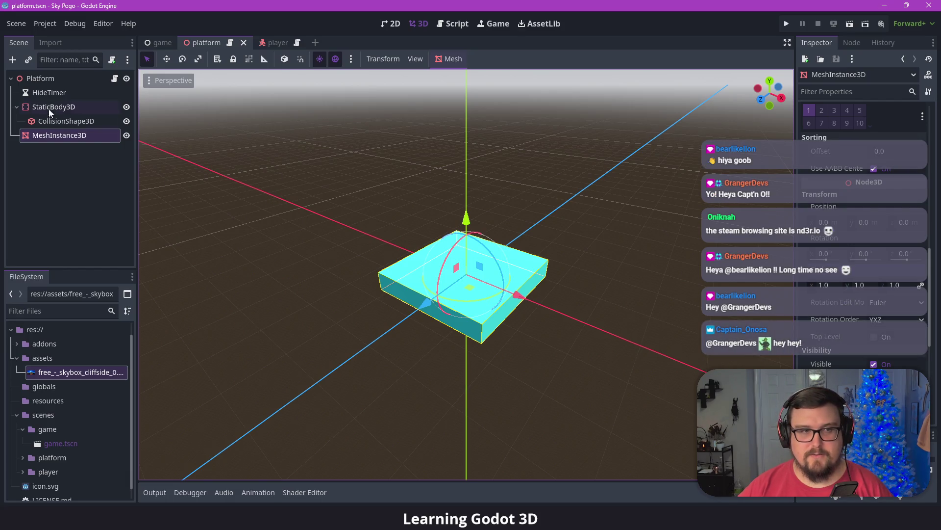
pyautogui.click(41, 78)
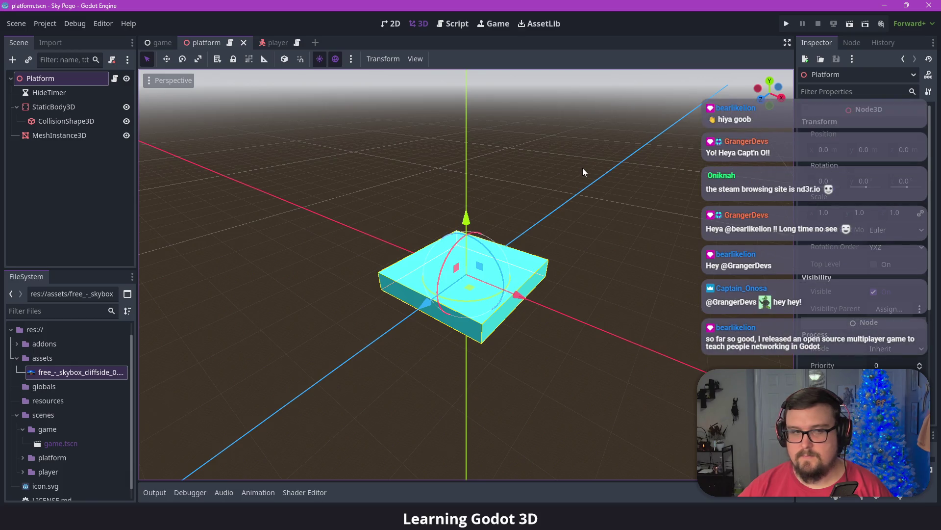
# - Add an AnimationPlayer node and move it directly under Platform, keeping its default name
pyautogui.hotkey('ctrl', 'a')
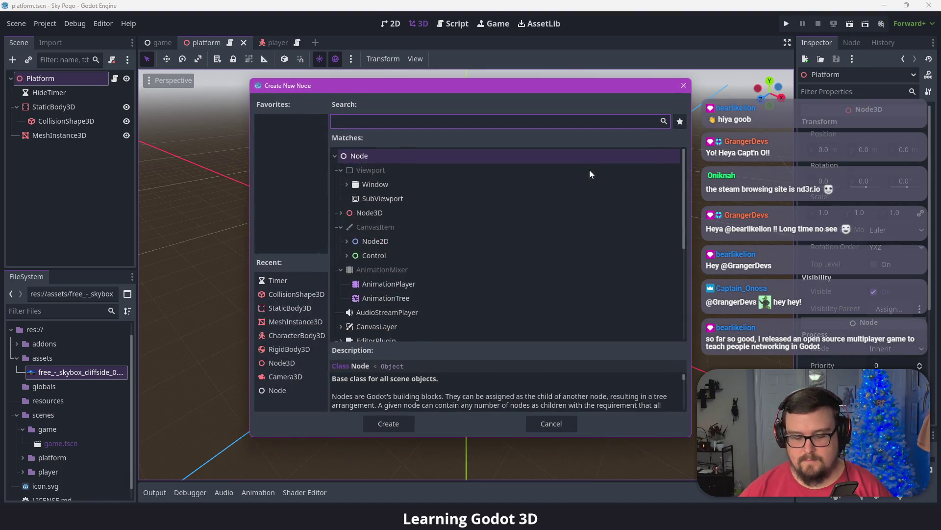
pyautogui.write('animation')
pyautogui.press('Up')
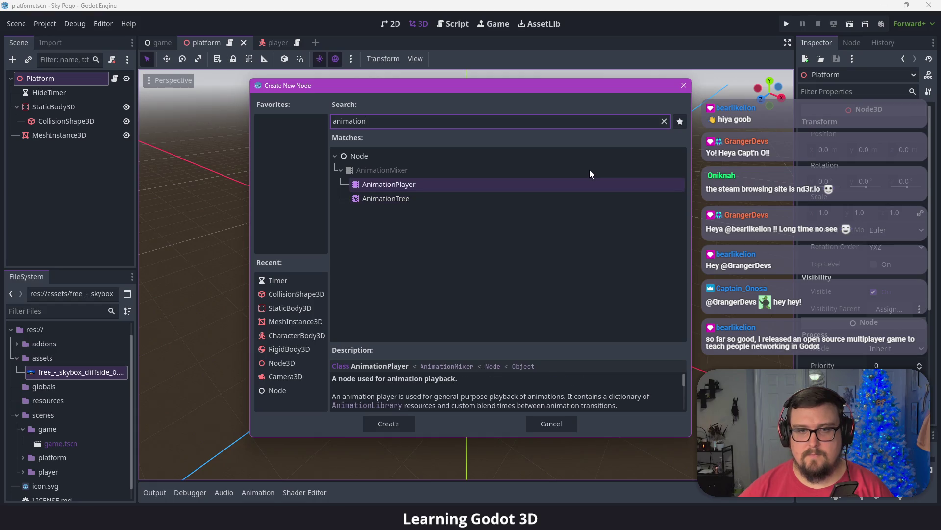
pyautogui.press('Return')
pyautogui.moveTo(72, 149); pyautogui.dragTo(67, 84)
pyautogui.doubleClick(64, 93)
pyautogui.press('Return')
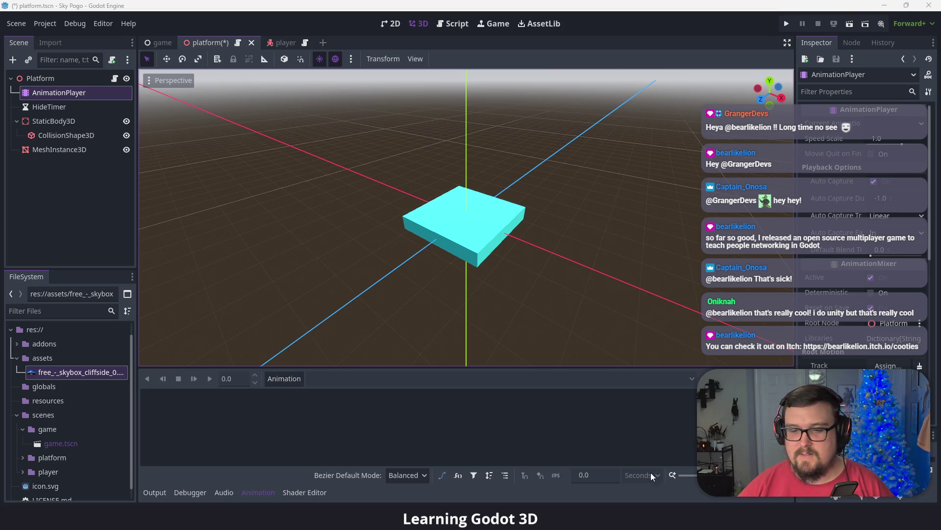
# - Switch to the browser and paste the Cooties itch.io page address into a new tab
pyautogui.hotkey('alt', 'Tab')
pyautogui.hotkey('ctrl', 't')
pyautogui.write('https://bearlikelion.itch.io/cooties')
# - Load the Cooties page and view its gameplay, title menu and lobby screenshots
pyautogui.press('Return')
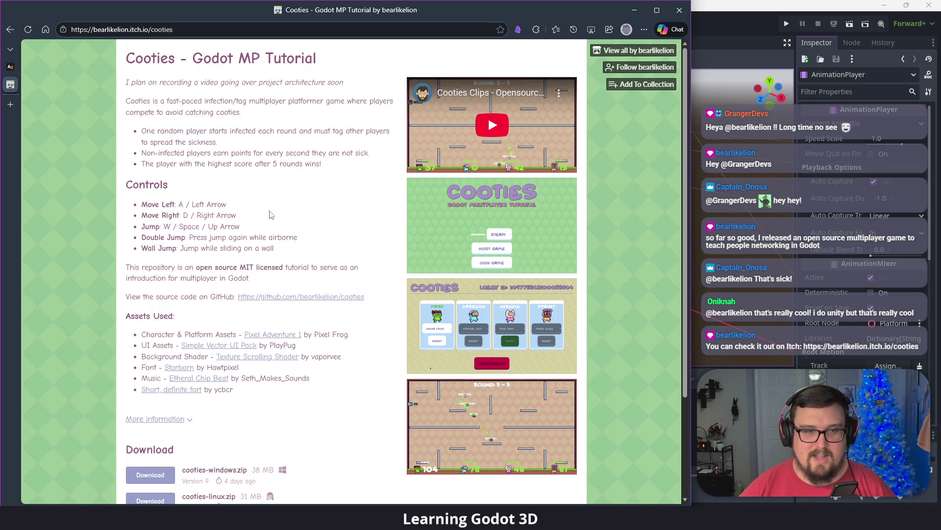
pyautogui.scroll(-2, 441, 229)
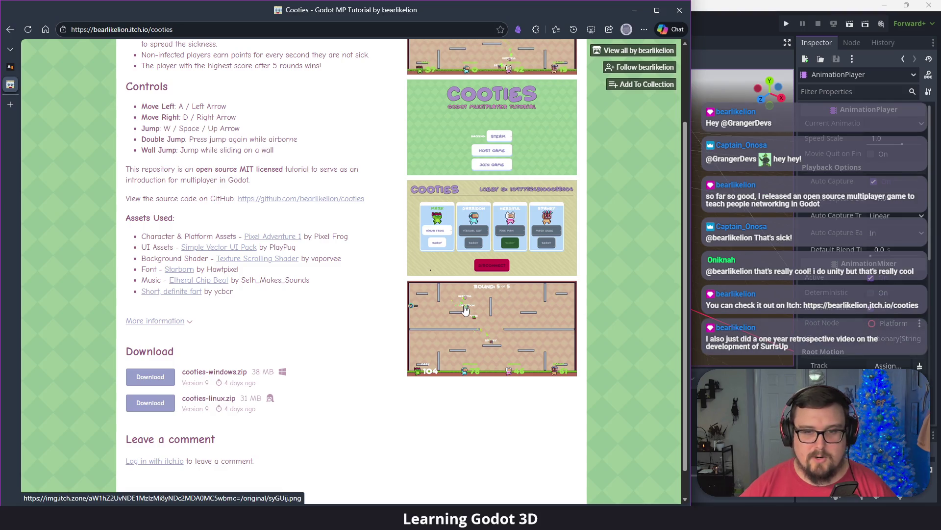
pyautogui.click(466, 309)
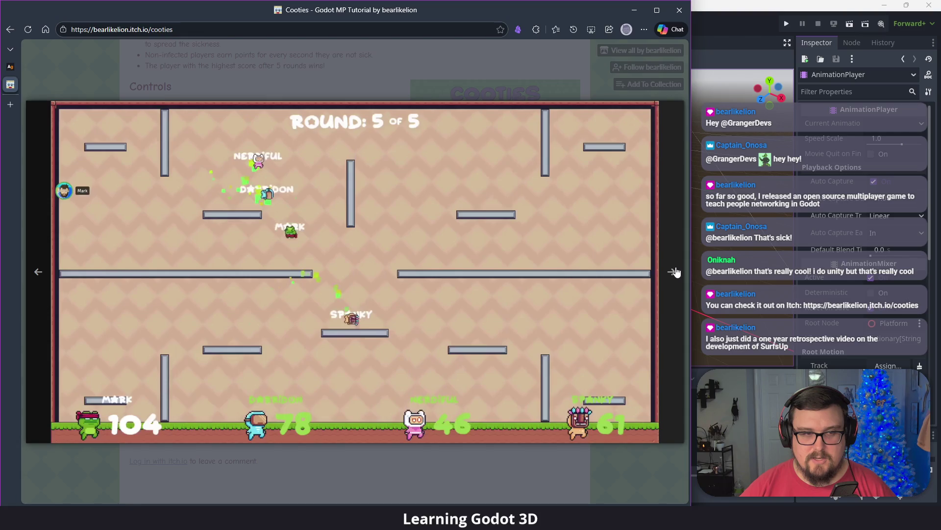
pyautogui.click(674, 272)
pyautogui.click(674, 271)
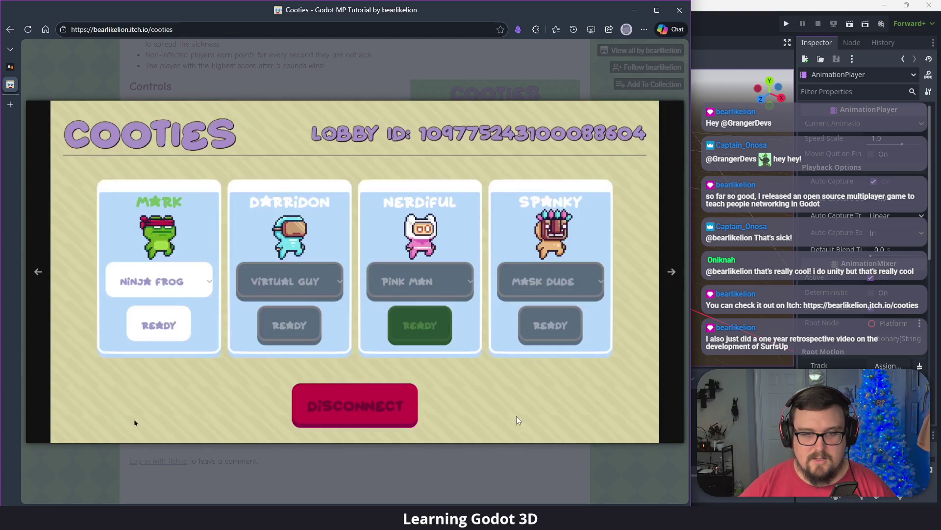
pyautogui.click(507, 465)
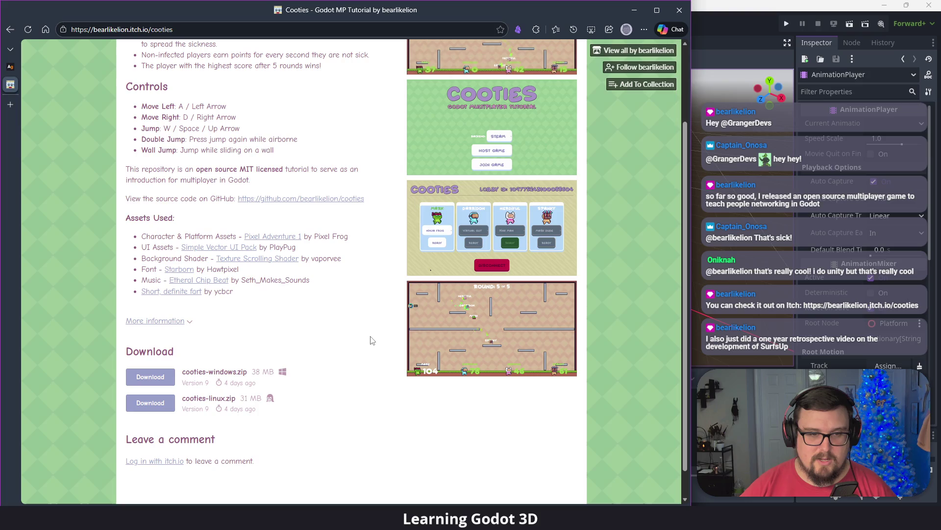
# - Scroll over the Cooties page description, then close the itch.io tab
pyautogui.scroll(2, 377, 347)
pyautogui.scroll(1, 378, 348)
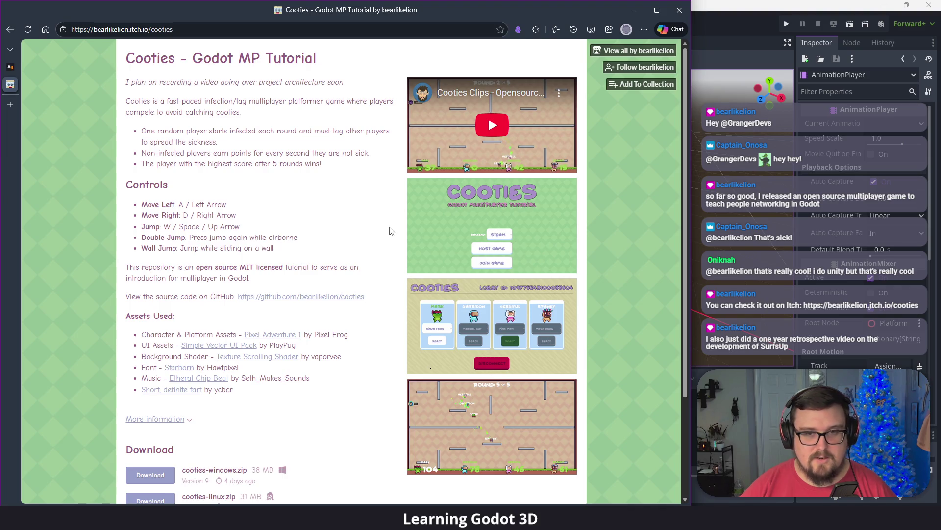
pyautogui.scroll(-2, 345, 235)
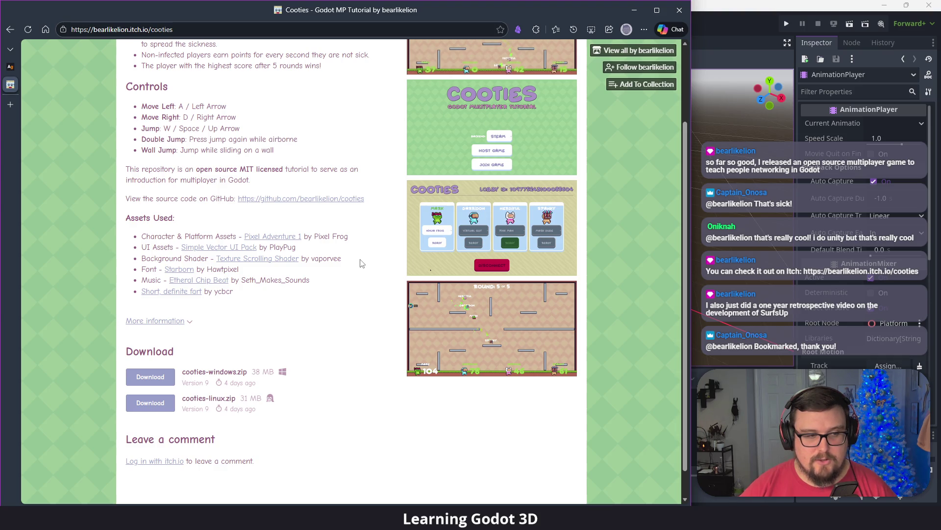
pyautogui.scroll(5, 361, 263)
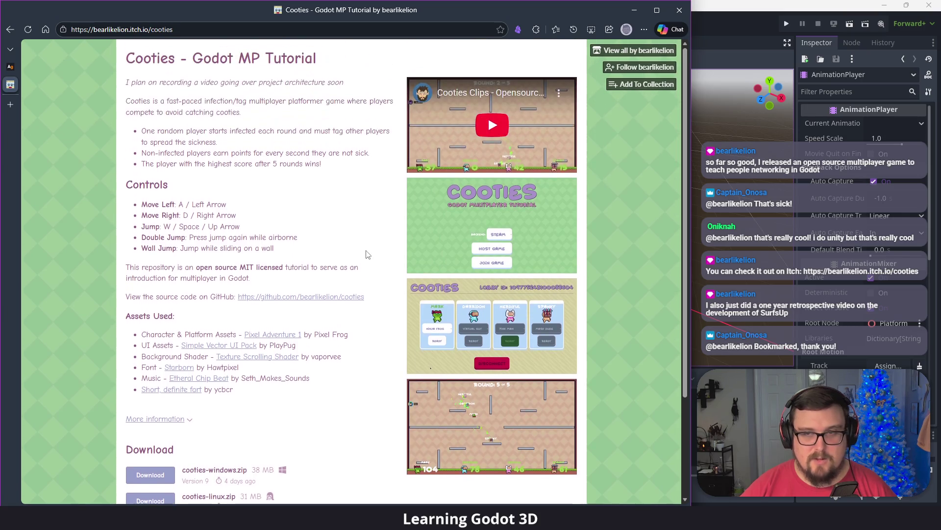
pyautogui.click(28, 86)
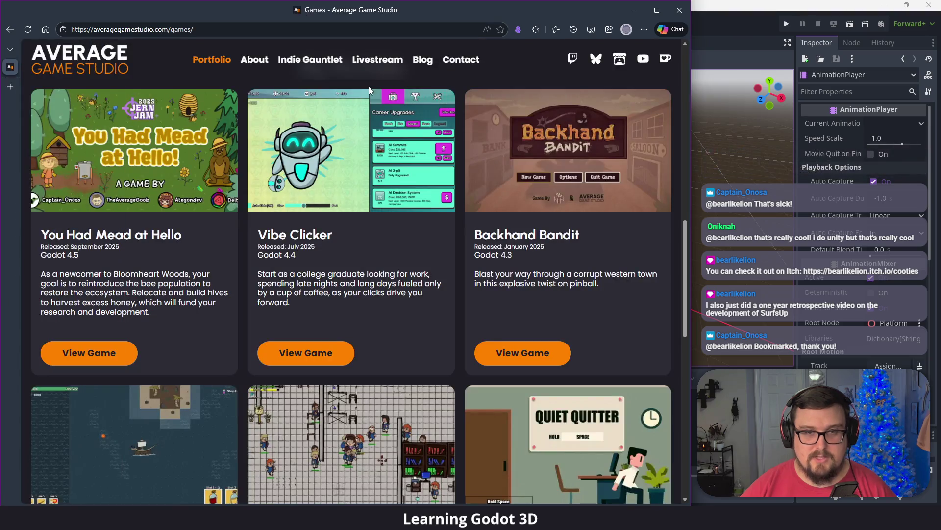
# - Bring the Godot editor with the platform scene back to the front
pyautogui.click(725, 7)
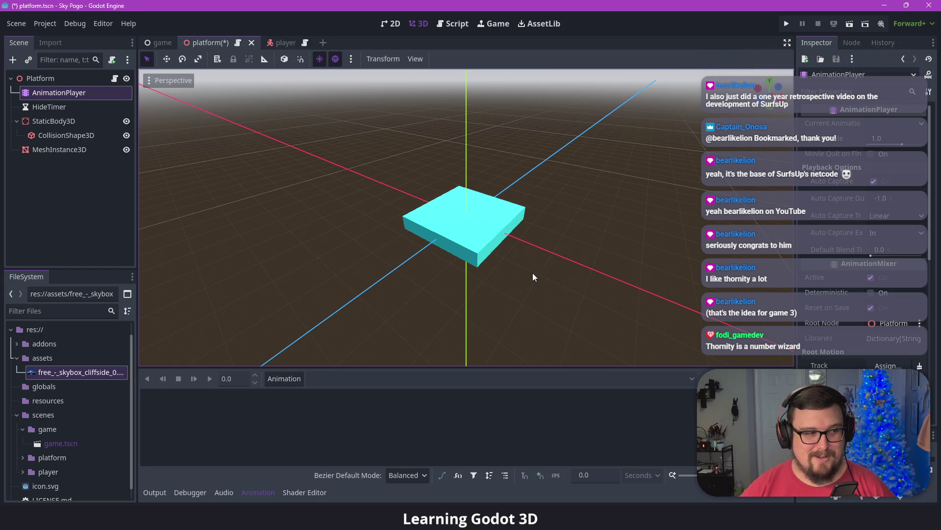
# - Save platform.tscn so the new AnimationPlayer is stored, then refocus the editor
pyautogui.hotkey('ctrl', 's')
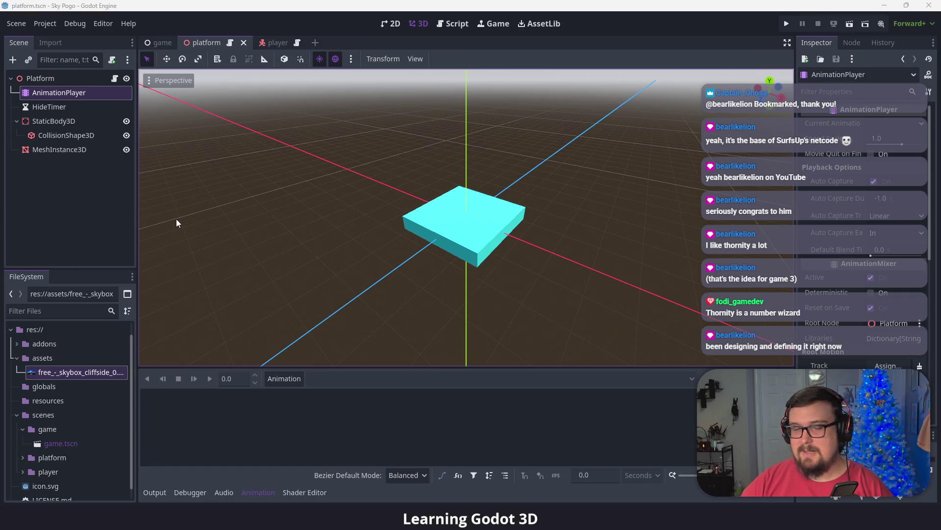
pyautogui.click(72, 93)
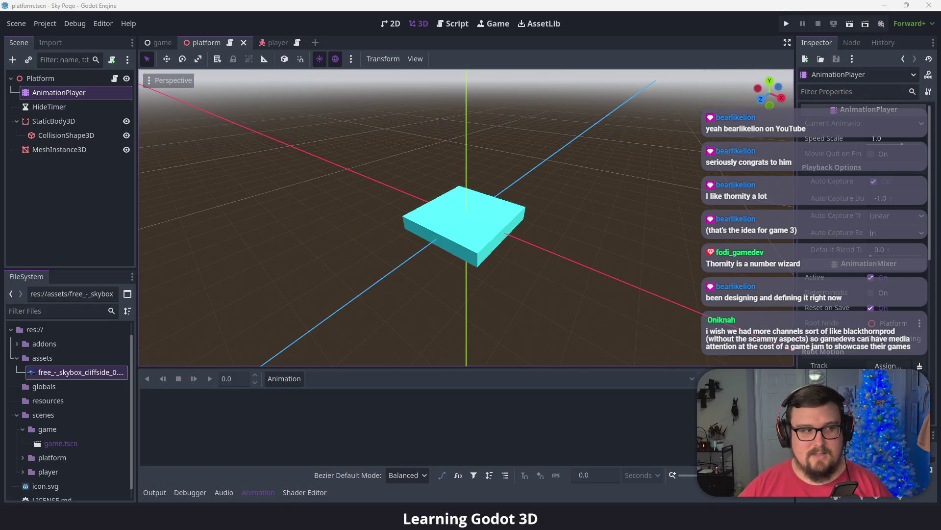
pyautogui.click(115, 24)
# - Apply the Default 2D layout, dock RidiculousCodingDock below the Inspector, and open platform.gd
pyautogui.moveTo(190, 84)
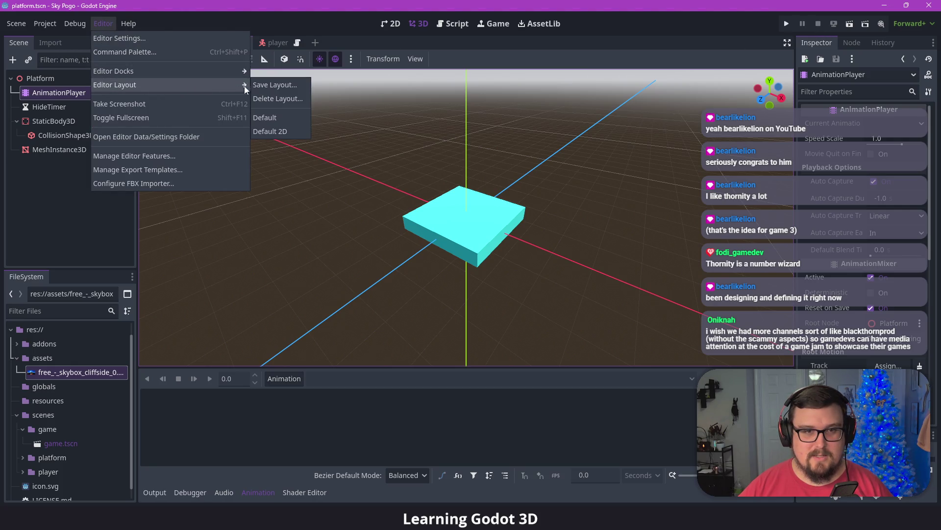
pyautogui.click(282, 132)
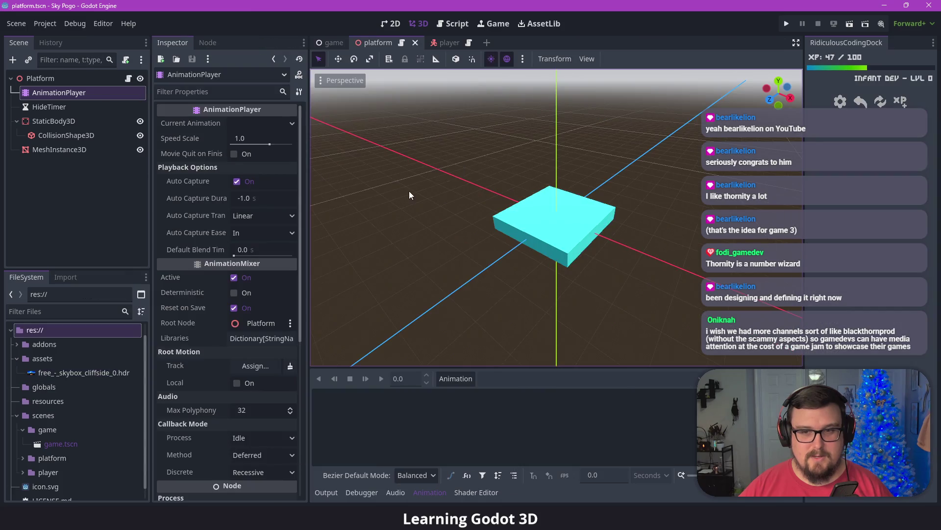
pyautogui.moveTo(834, 42)
pyautogui.mouseDown()
pyautogui.moveTo(316, 401)
pyautogui.moveTo(223, 495)
pyautogui.moveTo(918, 47)
pyautogui.mouseUp()
pyautogui.click(934, 42)
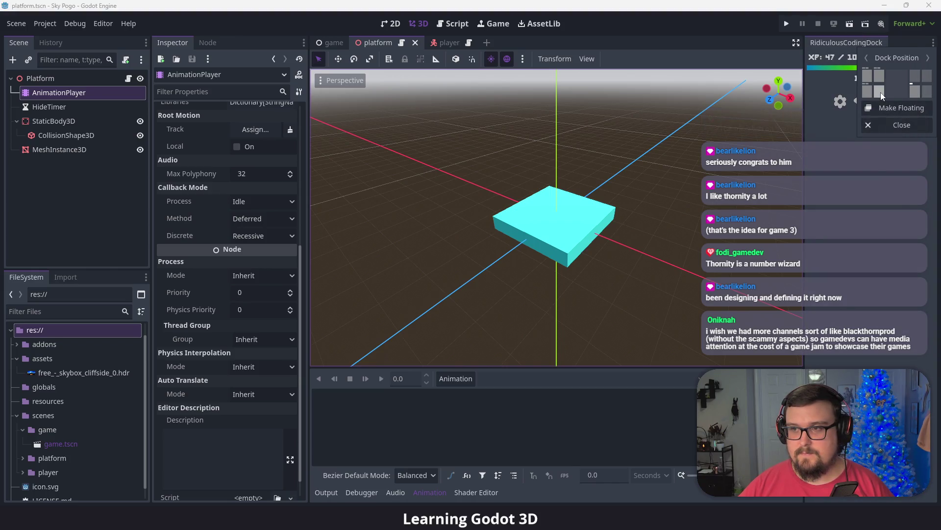
pyautogui.click(881, 93)
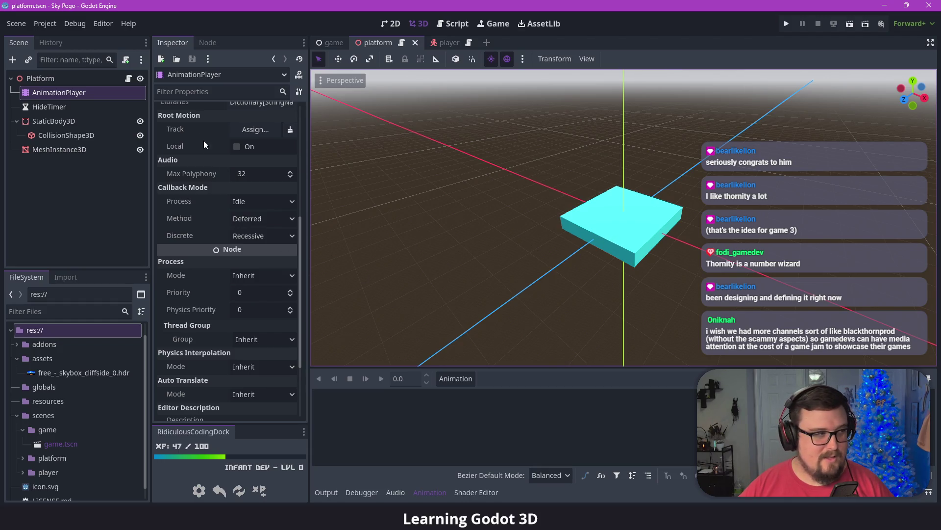
pyautogui.scroll(5, 227, 280)
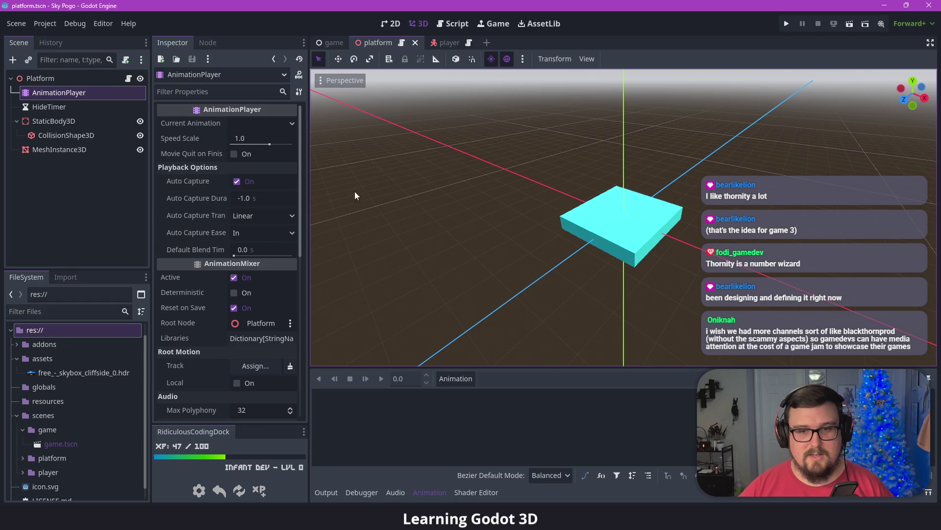
pyautogui.click(446, 22)
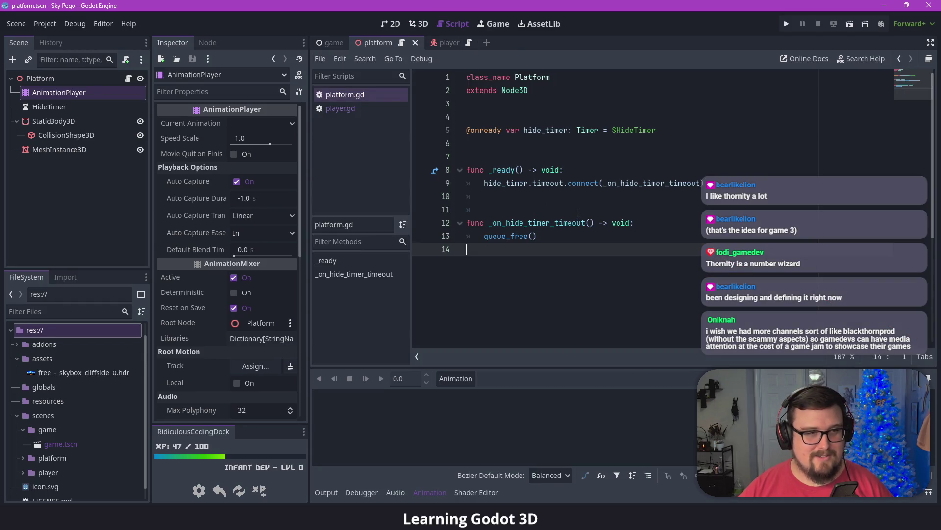
# - Place the caret after queue_free() on line 13, then return to the platform's 3D view
pyautogui.click(931, 43)
pyautogui.click(930, 43)
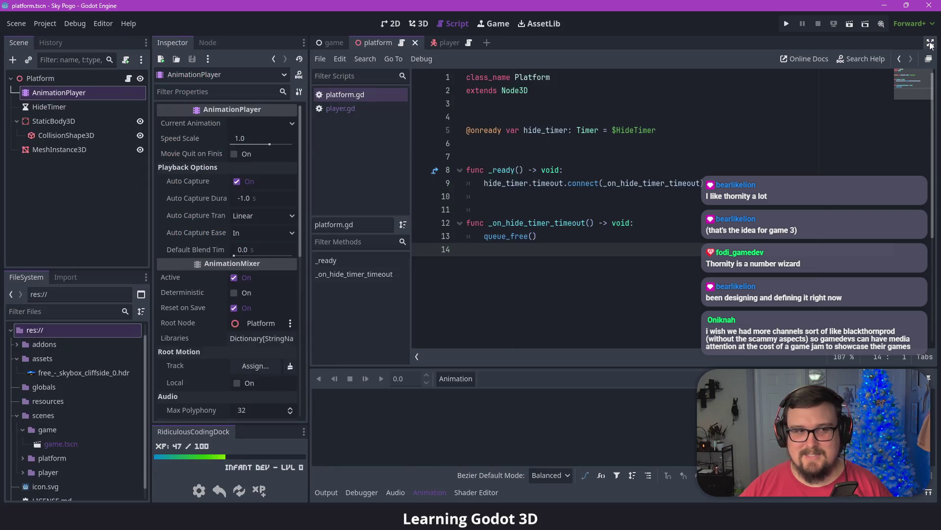
pyautogui.click(568, 239)
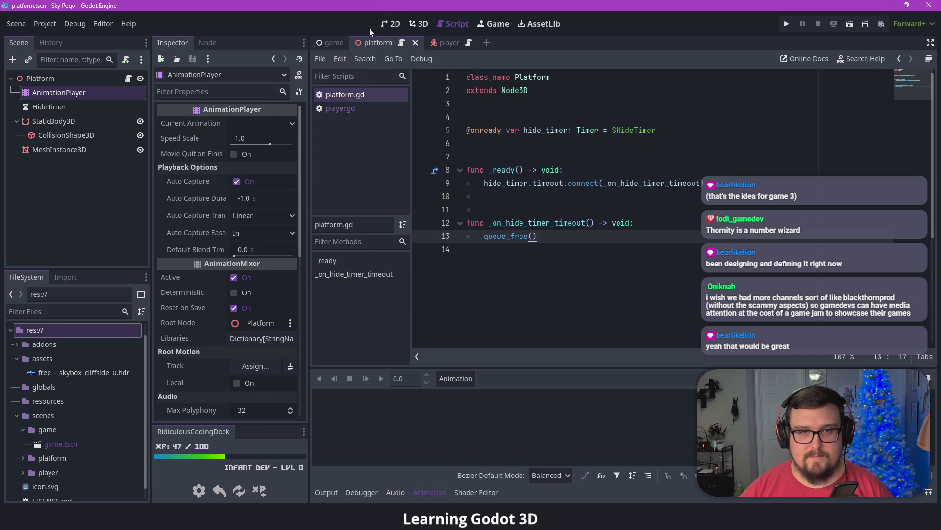
pyautogui.click(418, 23)
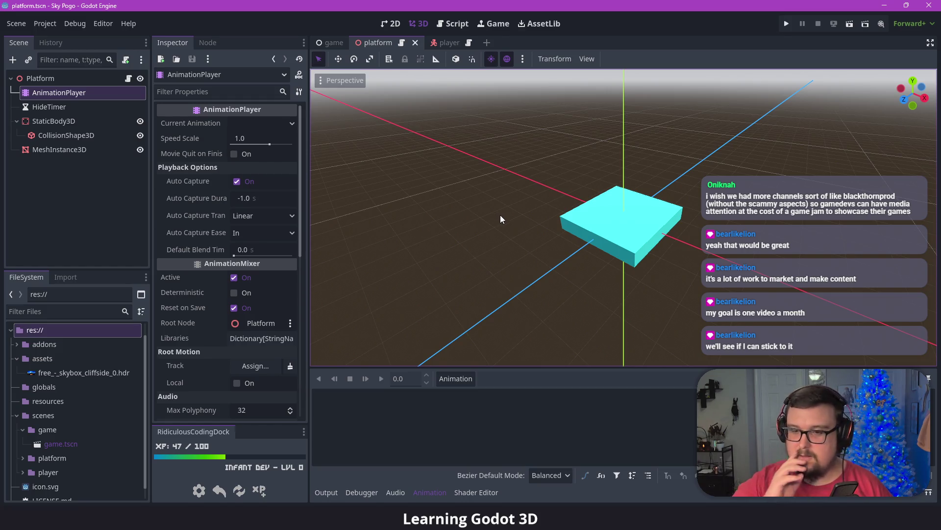
pyautogui.hotkey('alt', 'Tab')
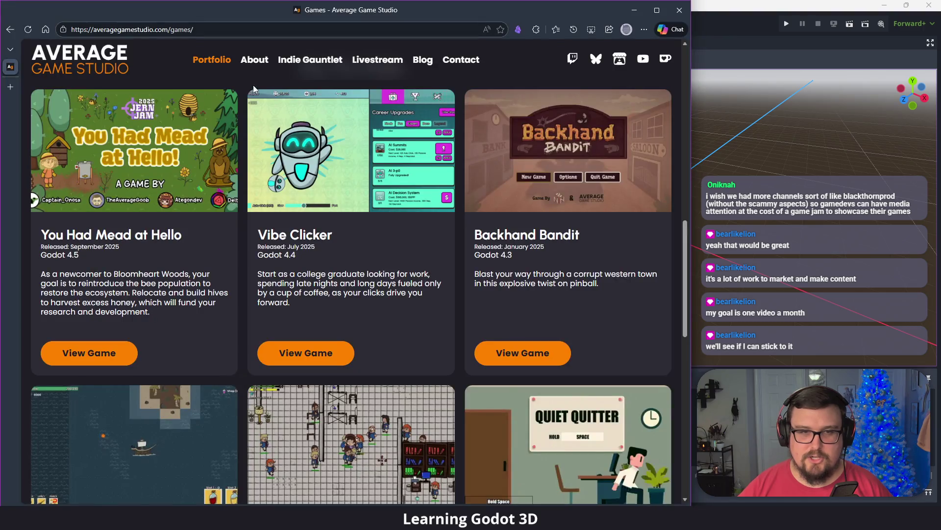
pyautogui.click(331, 66)
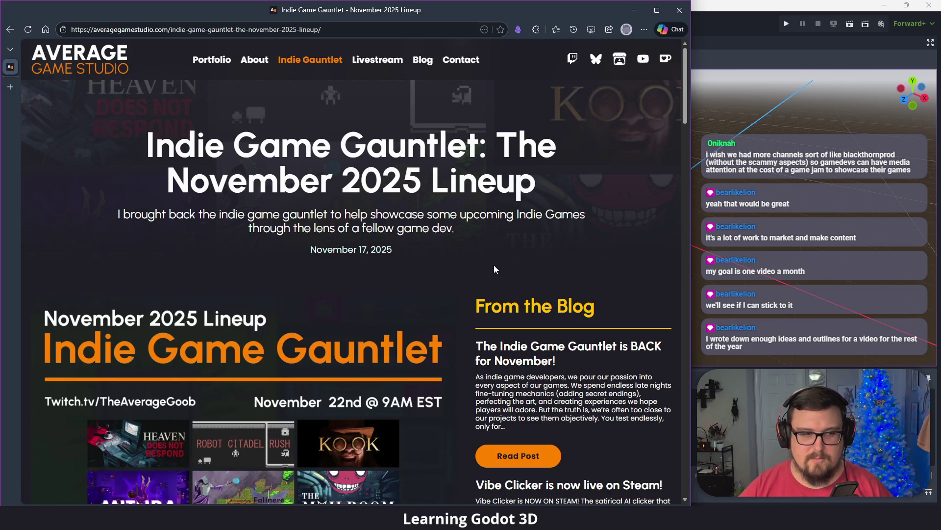
pyautogui.scroll(-5, 447, 254)
pyautogui.scroll(-10, 447, 255)
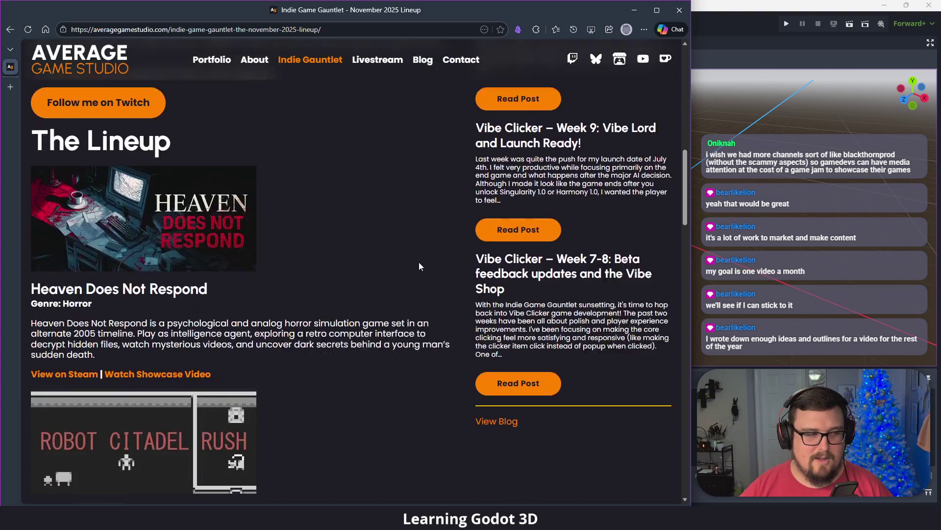
pyautogui.scroll(-8, 421, 263)
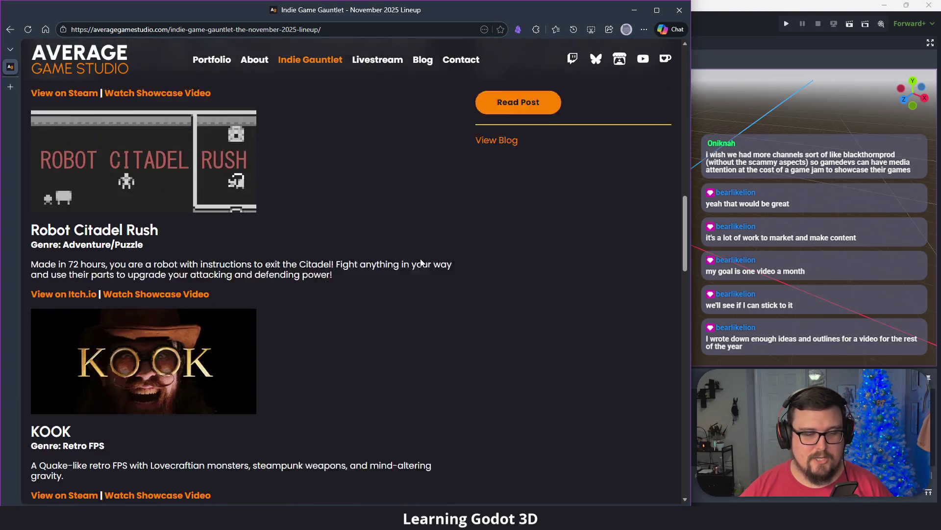
pyautogui.scroll(-2, 421, 255)
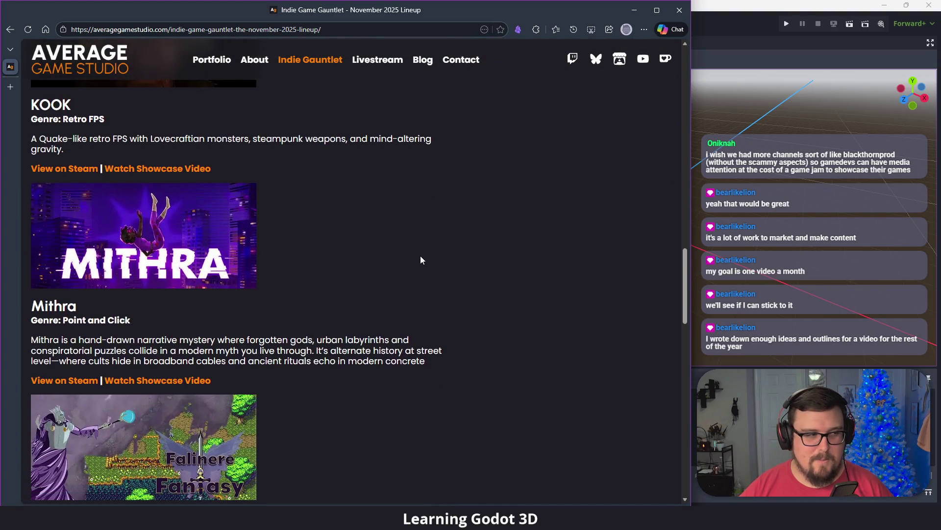
pyautogui.scroll(20, 408, 328)
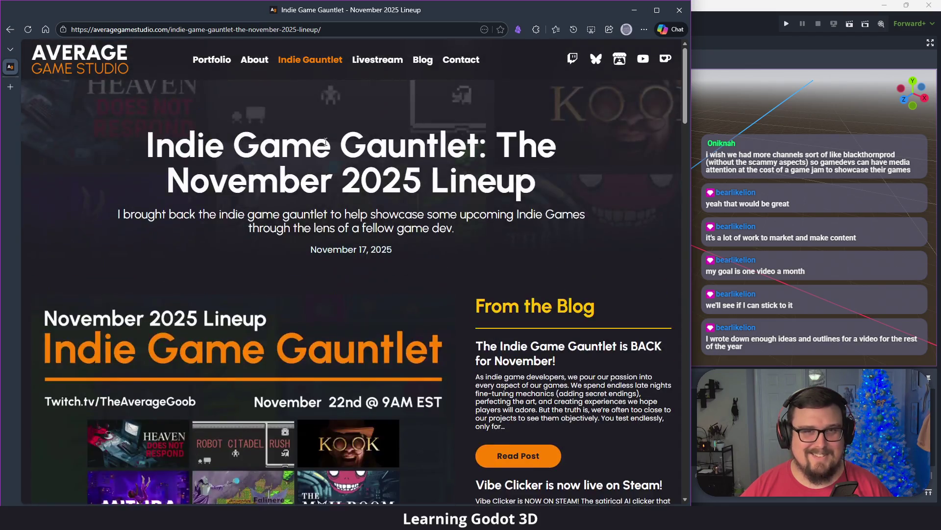
pyautogui.click(124, 67)
pyautogui.click(634, 10)
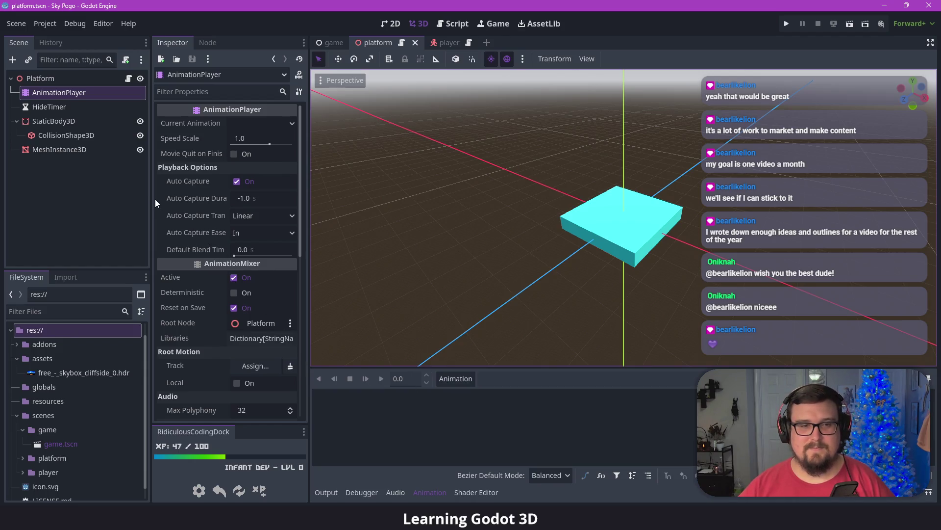
# - Widen the property panel and add a new animation named 'vanish' to the AnimationPlayer
pyautogui.moveTo(151, 198); pyautogui.dragTo(143, 198)
pyautogui.click(447, 379)
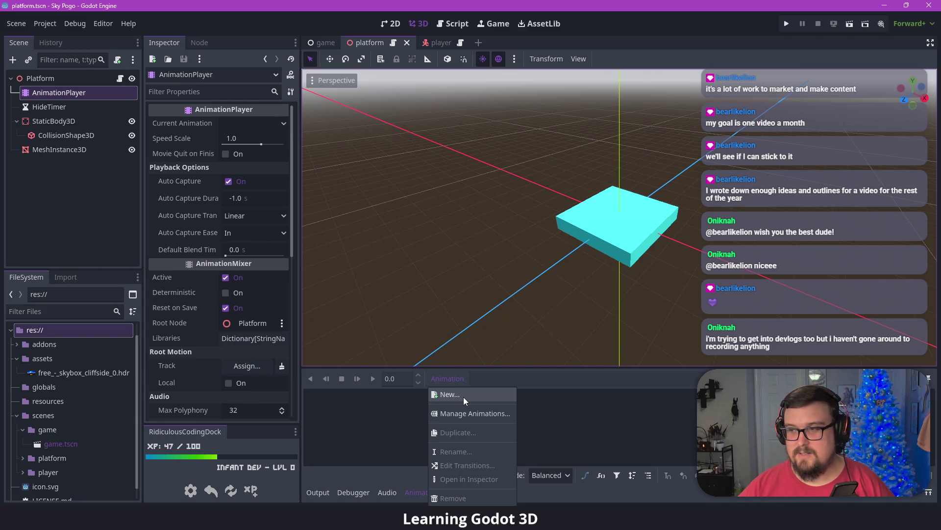
pyautogui.click(464, 396)
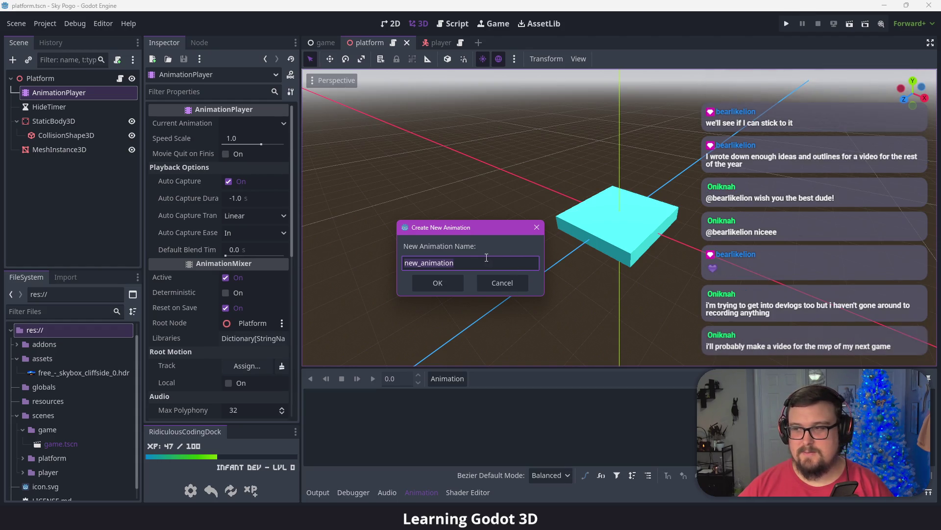
pyautogui.write('vanish')
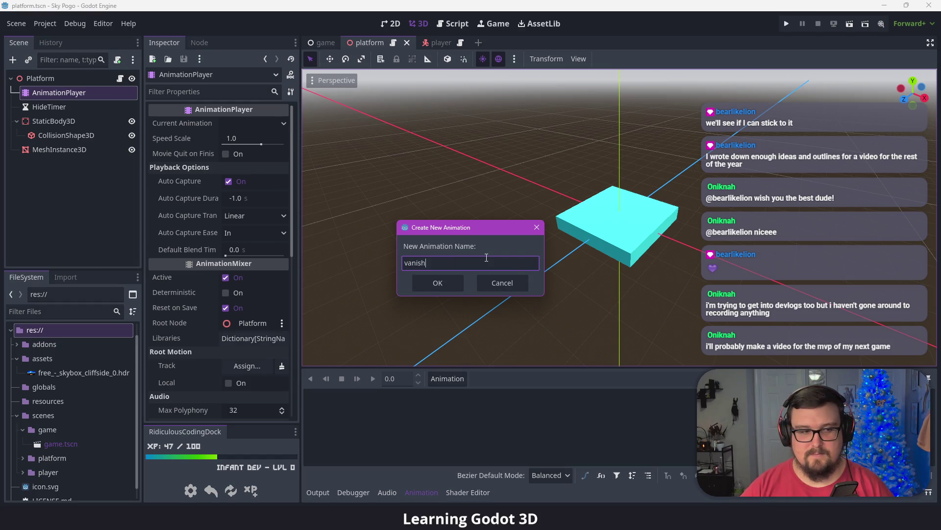
pyautogui.click(445, 282)
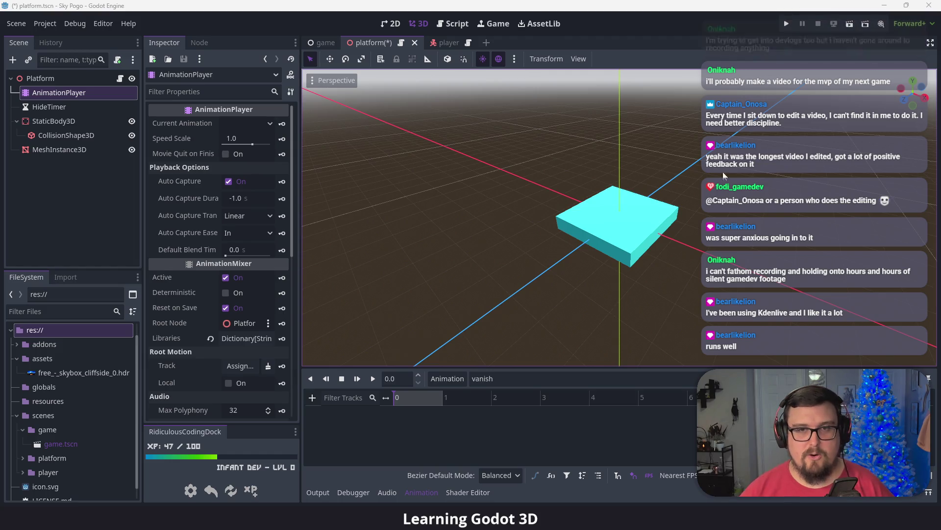
pyautogui.click(454, 30)
pyautogui.click(558, 209)
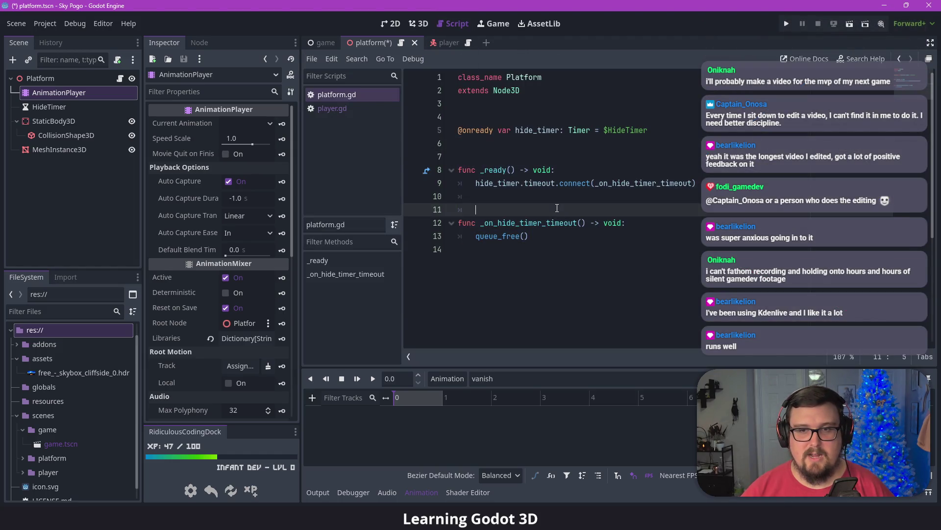
pyautogui.moveTo(717, 179); pyautogui.dragTo(638, 170)
pyautogui.click(626, 167)
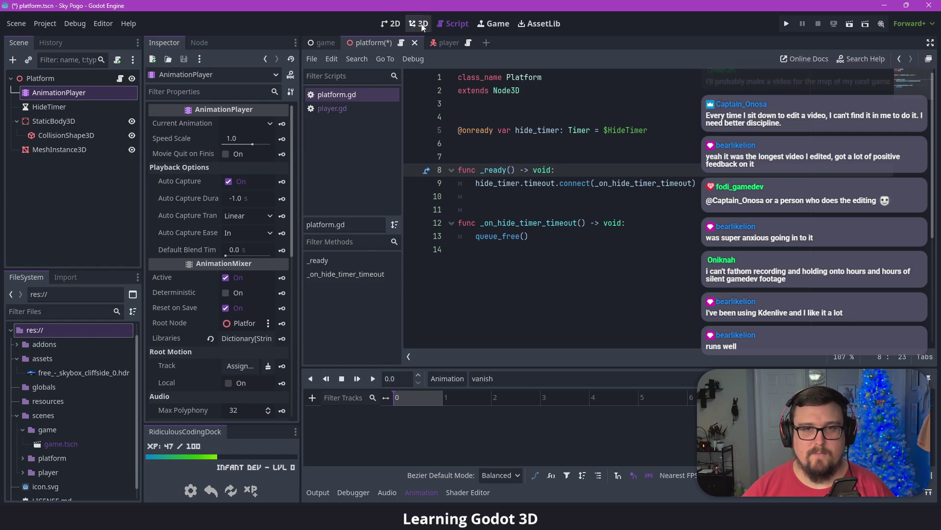
pyautogui.click(419, 23)
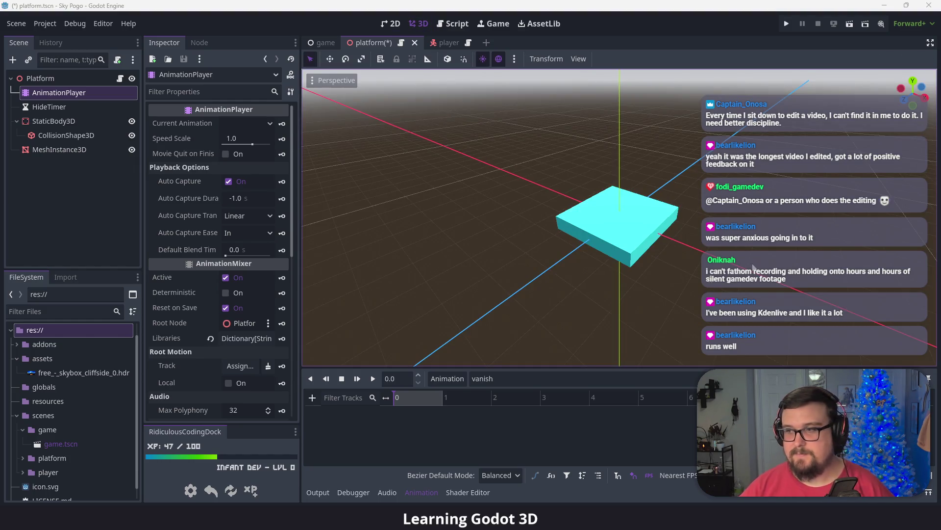
pyautogui.click(438, 425)
# - Save platform.tscn with Ctrl+S and bring the Godot editor back into focus
pyautogui.hotkey('ctrl', 's')
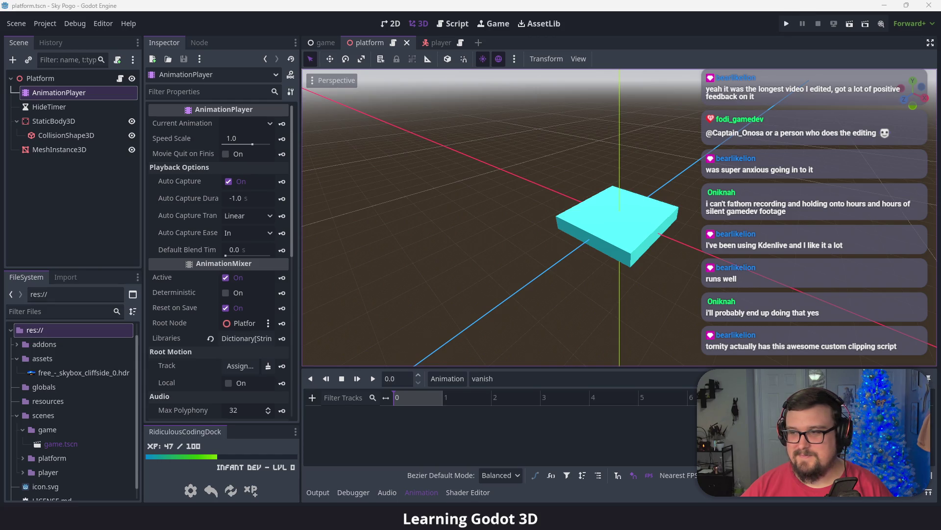
pyautogui.click(617, 425)
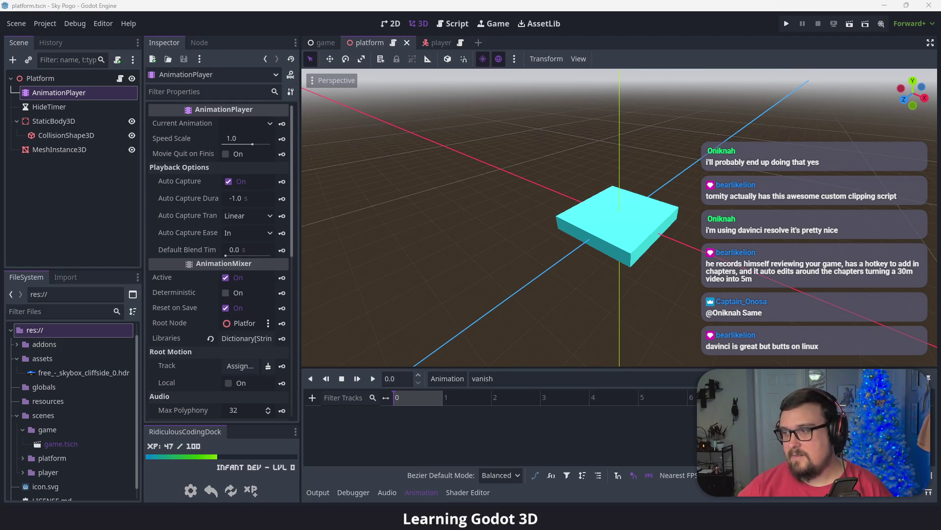
pyautogui.hotkey('alt', 'Tab')
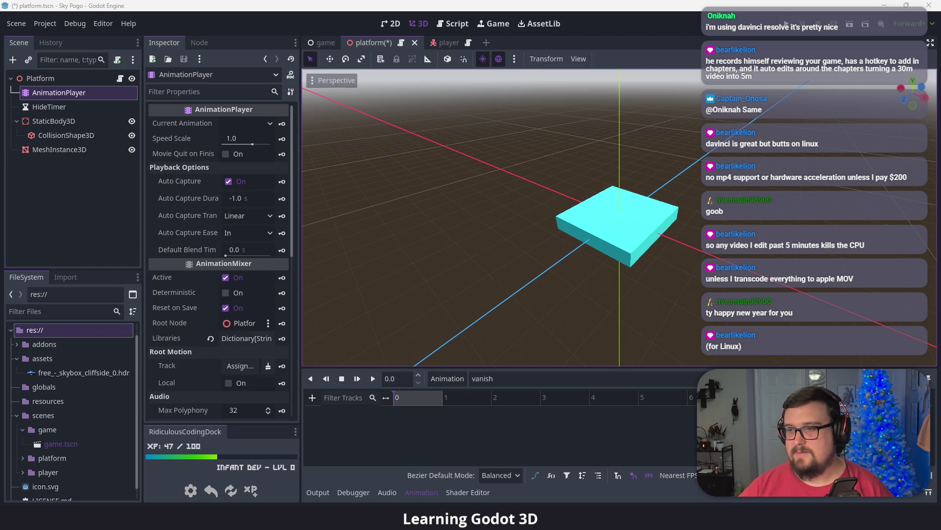
pyautogui.hotkey('alt', 'Tab')
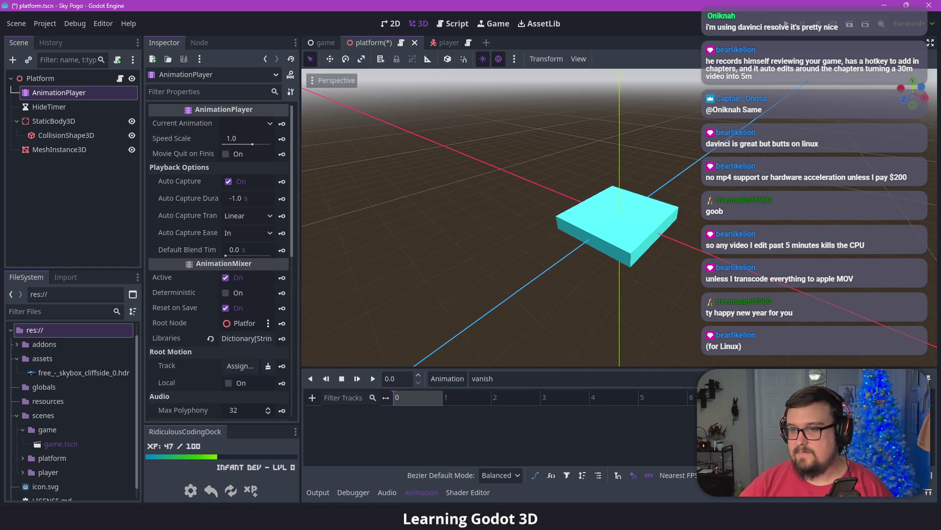
pyautogui.click(897, 378)
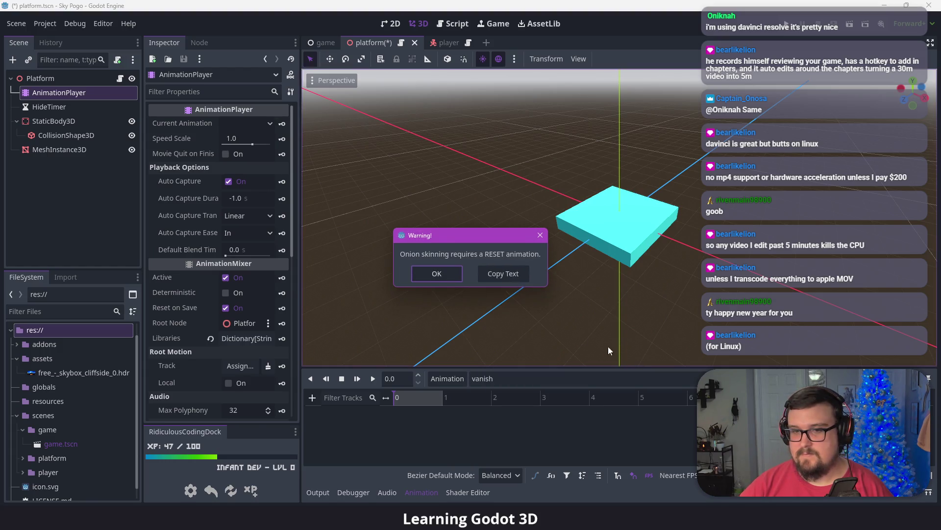
# - Dismiss the onion-skinning warning dialog
pyautogui.click(541, 236)
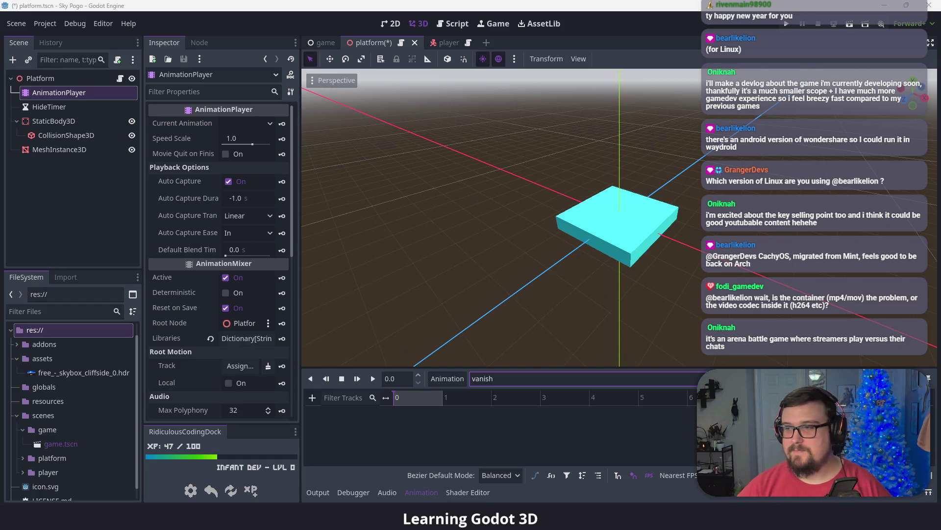
pyautogui.hotkey('alt', 'Tab')
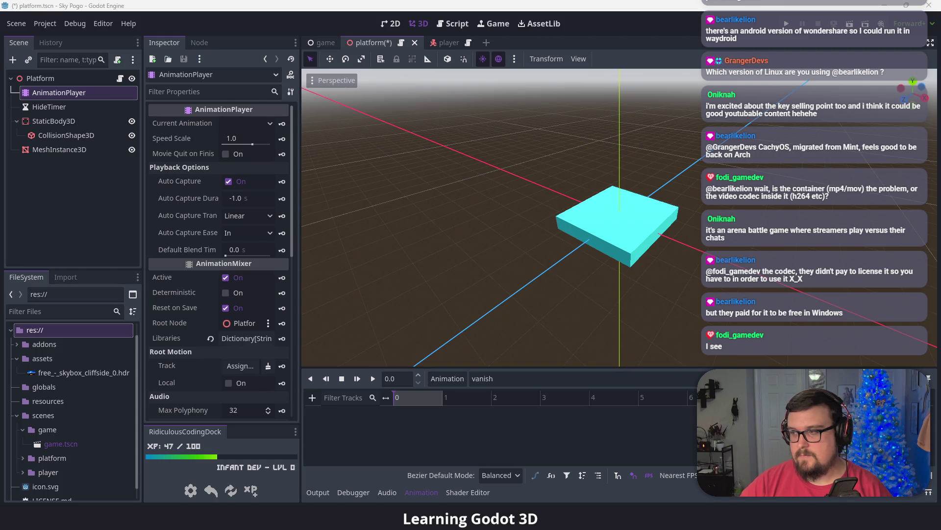
pyautogui.click(931, 403)
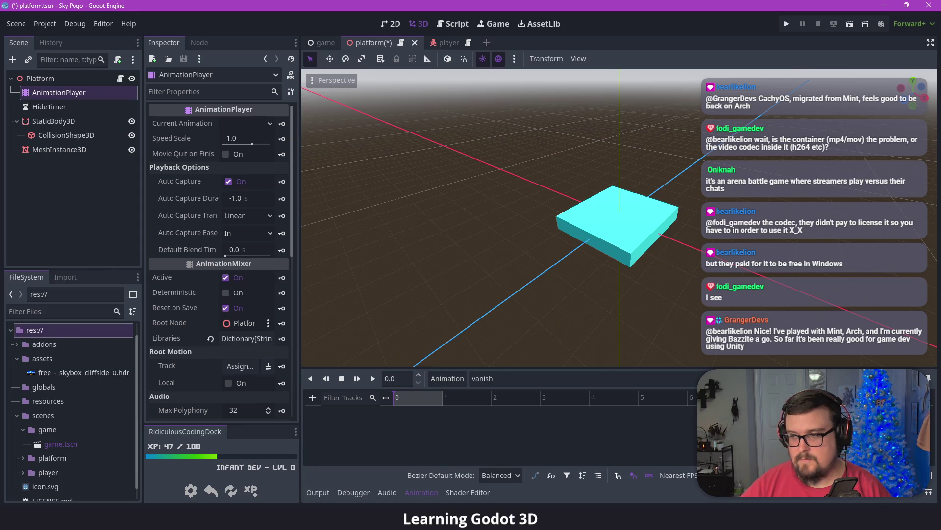
pyautogui.click(421, 396)
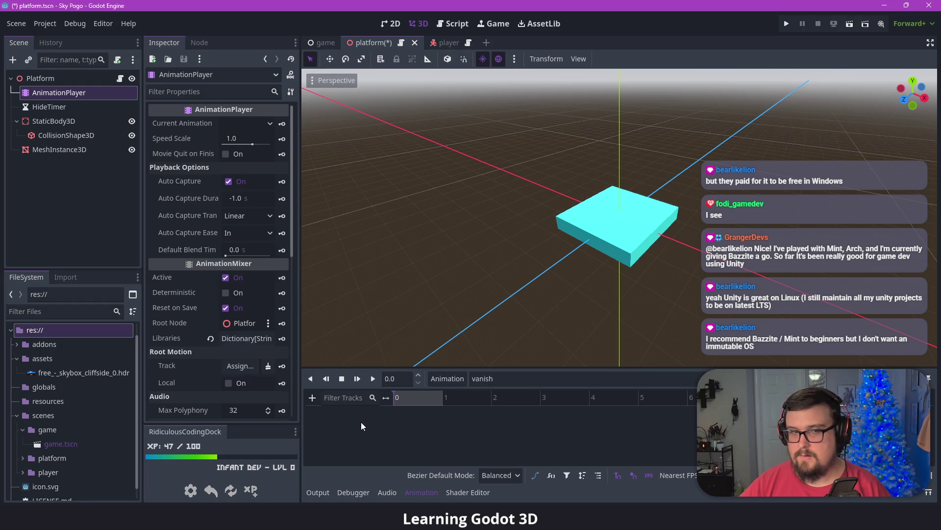
pyautogui.click(57, 153)
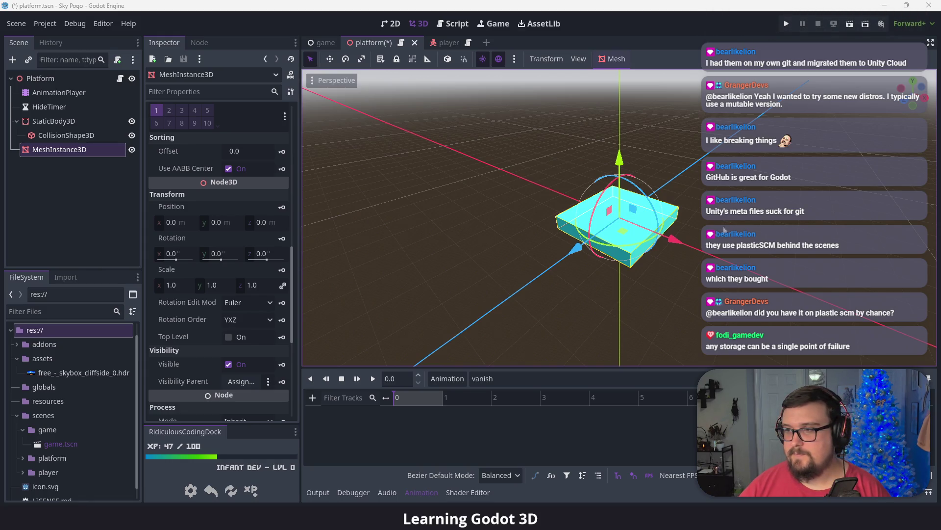
pyautogui.click(312, 398)
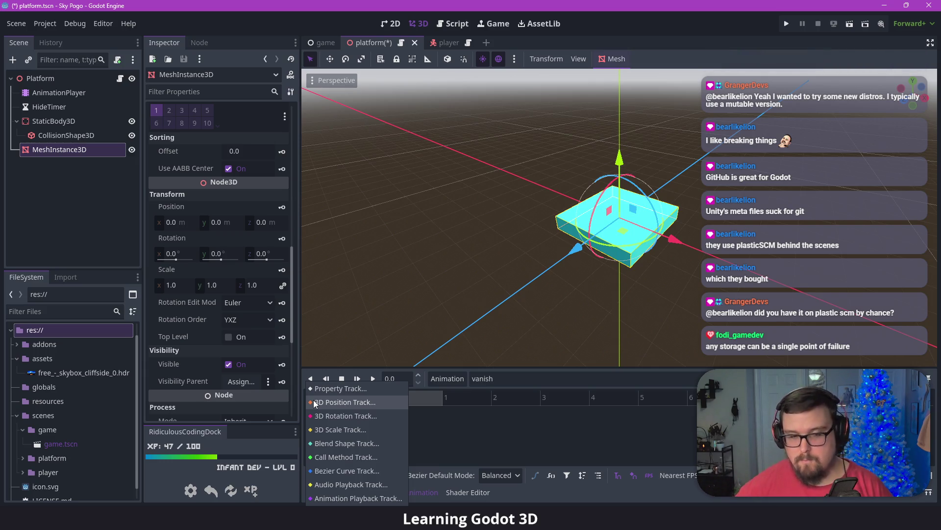
pyautogui.hotkey('alt', 'Tab')
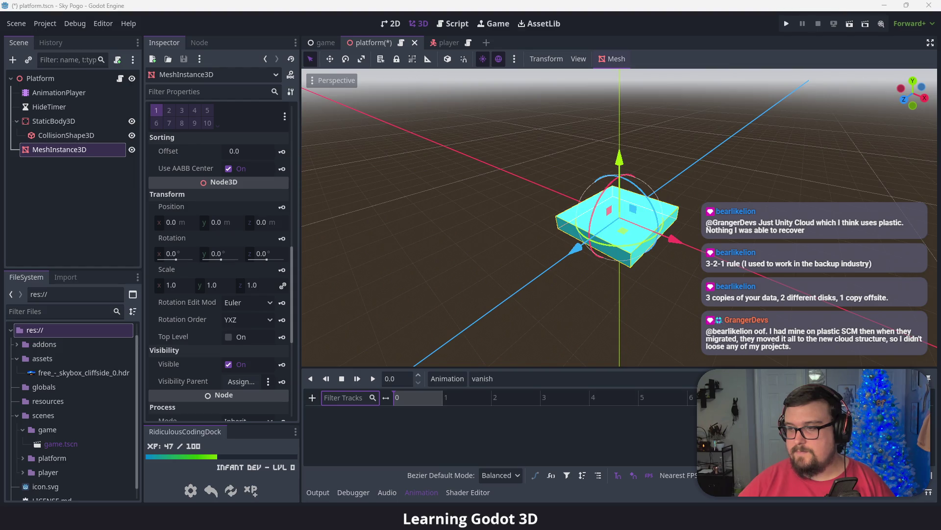
# - Add a Property Track to 'vanish' targeting the MeshInstance3D node
pyautogui.click(314, 398)
pyautogui.click(314, 398)
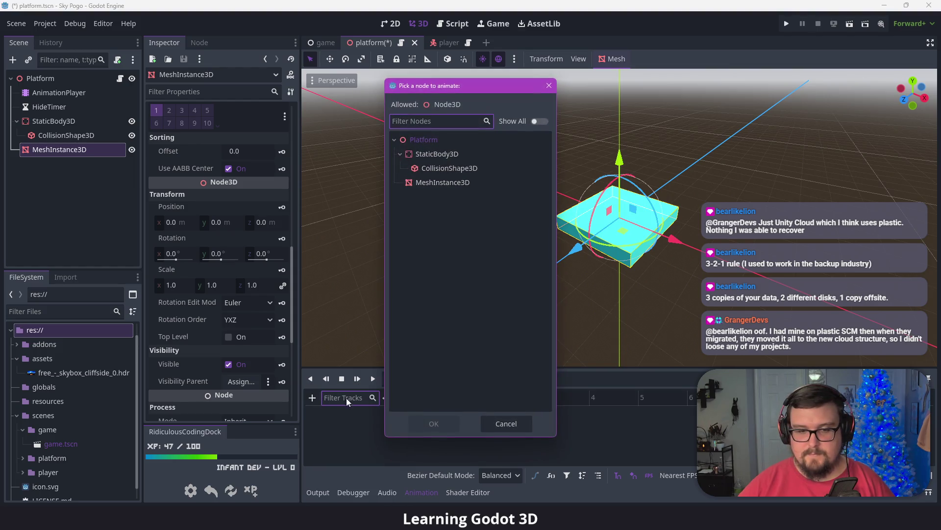
pyautogui.press('Escape')
pyautogui.click(313, 395)
pyautogui.click(348, 388)
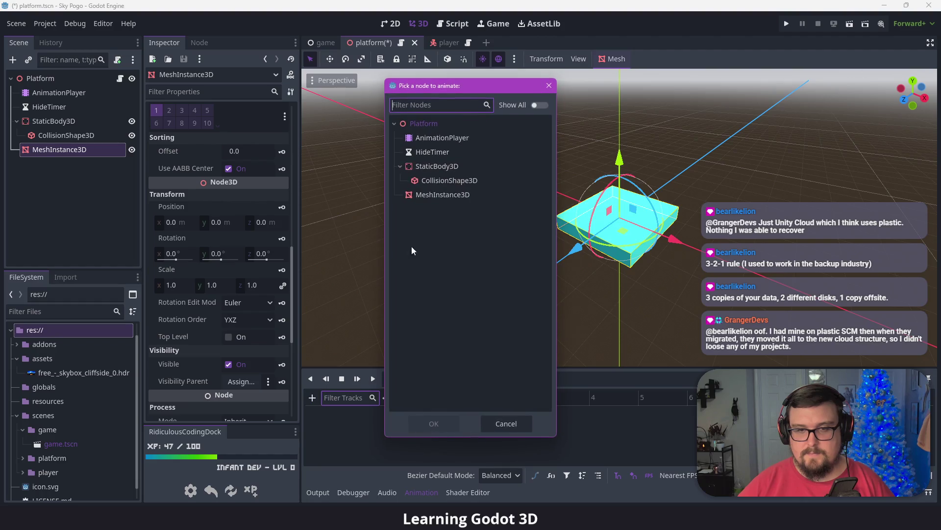
pyautogui.click(430, 195)
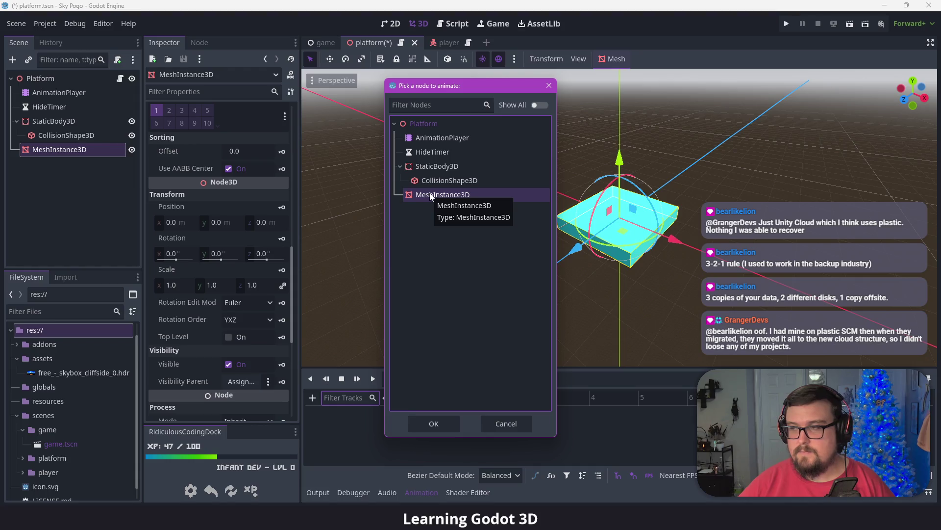
pyautogui.doubleClick(454, 194)
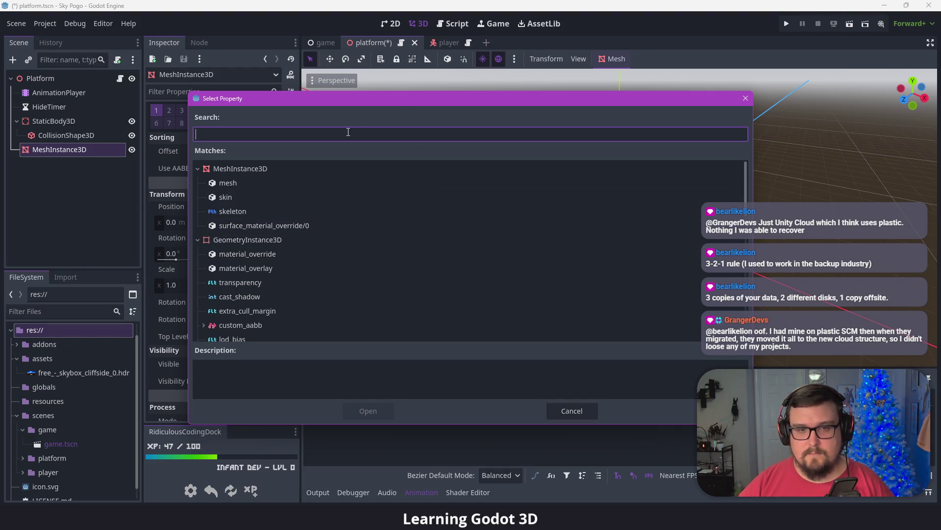
# - Search 'scale' and create the track for MeshInstance3D's Node3D scale property
pyautogui.write('scale')
pyautogui.click(228, 212)
pyautogui.click(204, 211)
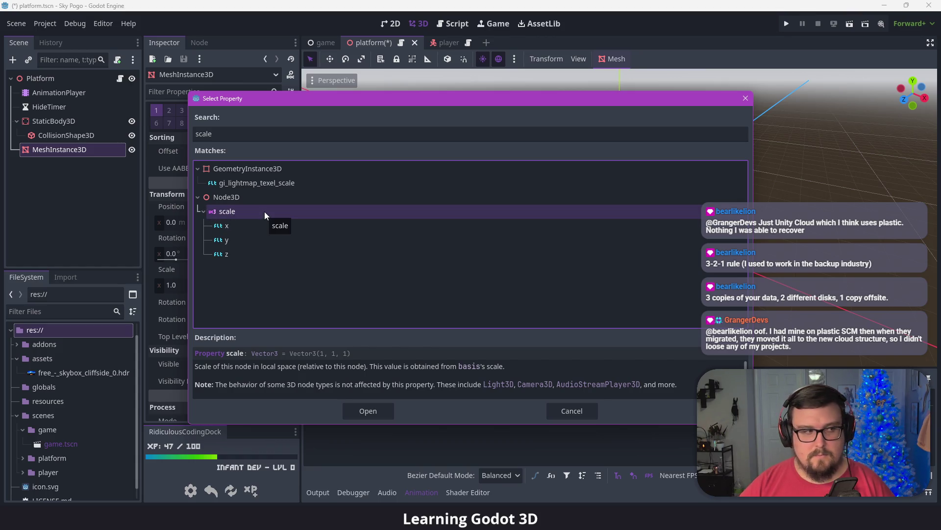
pyautogui.moveTo(417, 101); pyautogui.dragTo(350, 92)
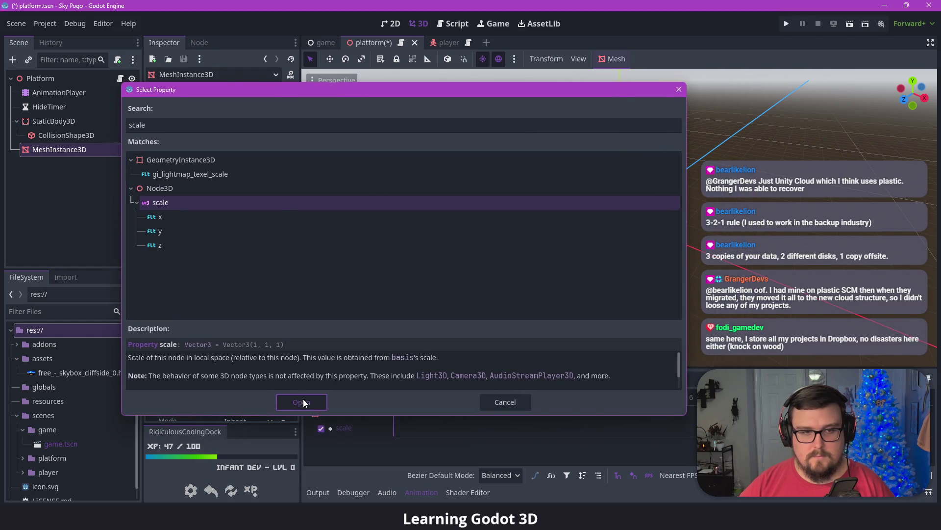
pyautogui.click(303, 398)
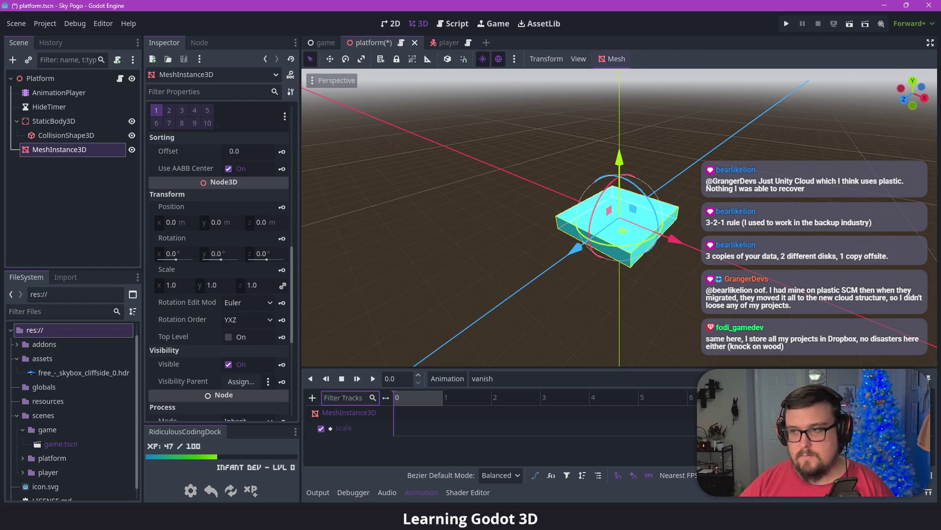
# - Apply the Default editor layout and widen the Inspector panel slightly
pyautogui.click(369, 4)
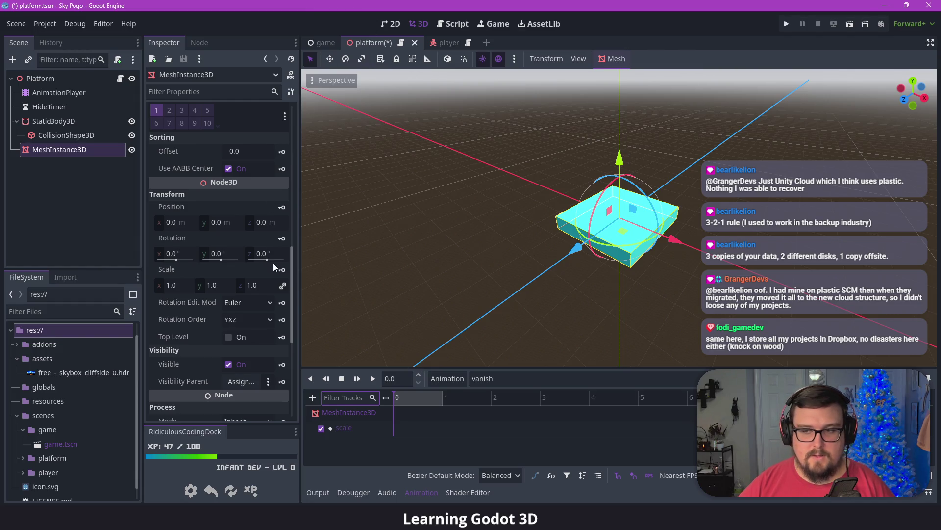
pyautogui.click(74, 24)
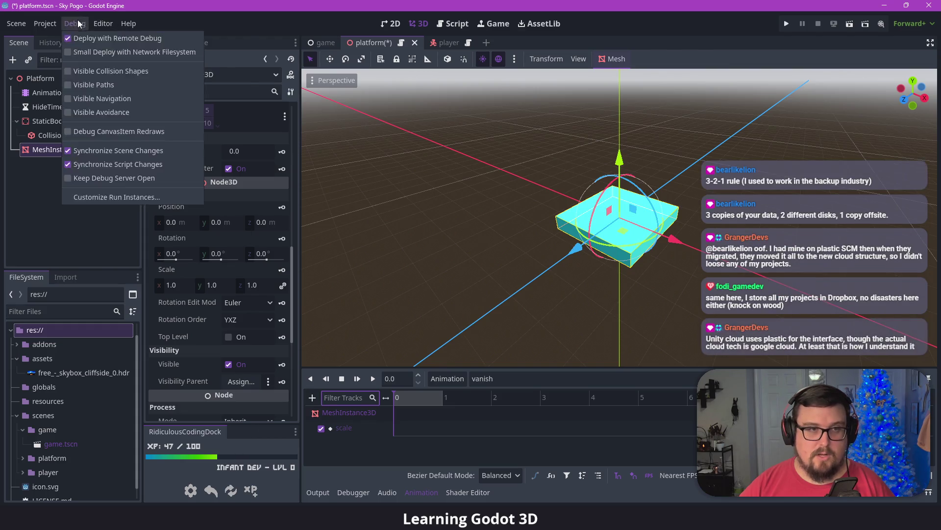
pyautogui.moveTo(103, 23)
pyautogui.moveTo(147, 83)
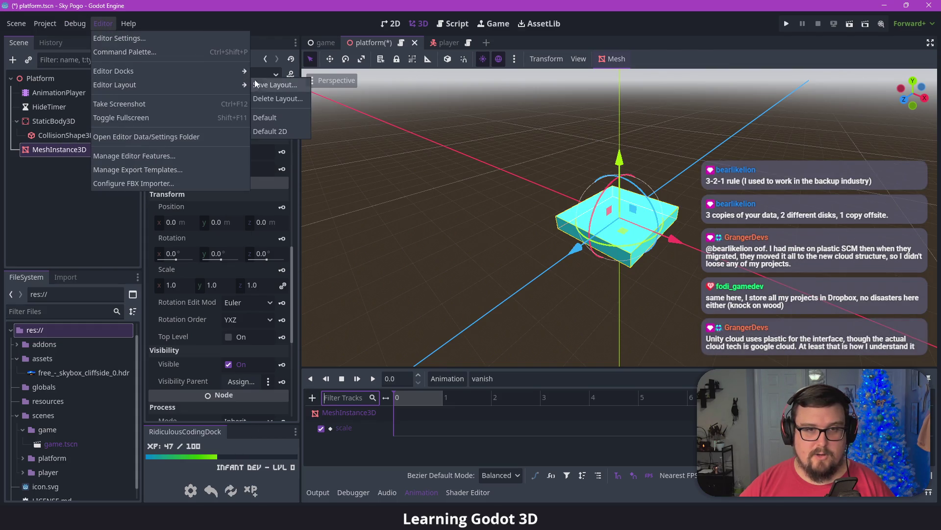
pyautogui.click(278, 120)
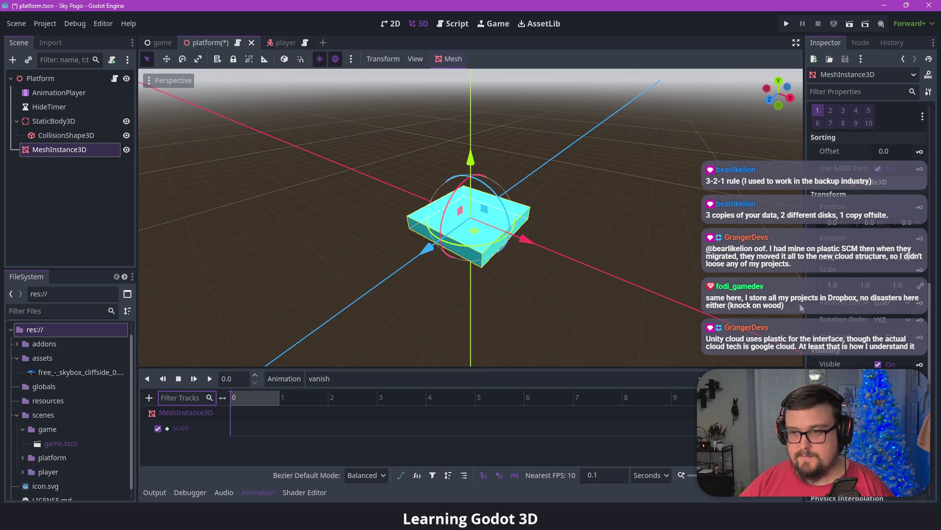
pyautogui.moveTo(804, 303); pyautogui.dragTo(791, 304)
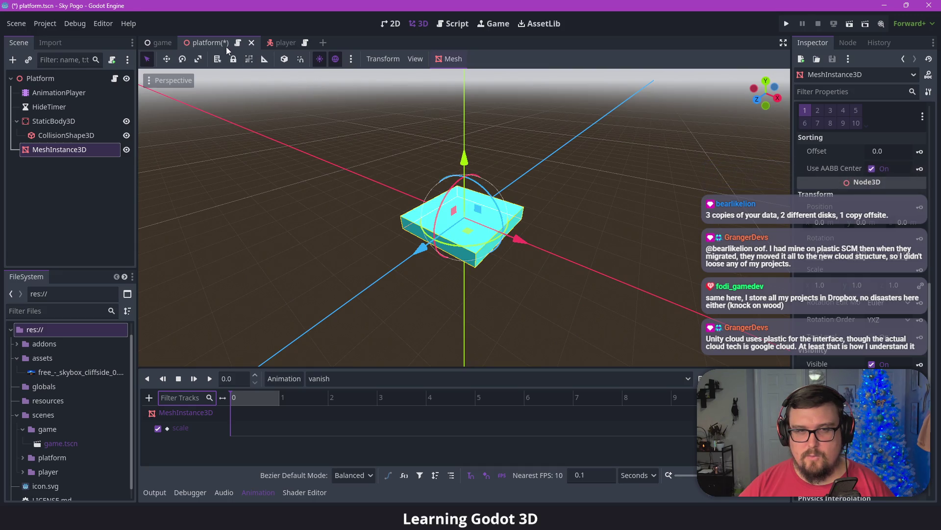
# - Re-enable the RidiculousCodingDock and move it beside the Inspector
pyautogui.click(103, 24)
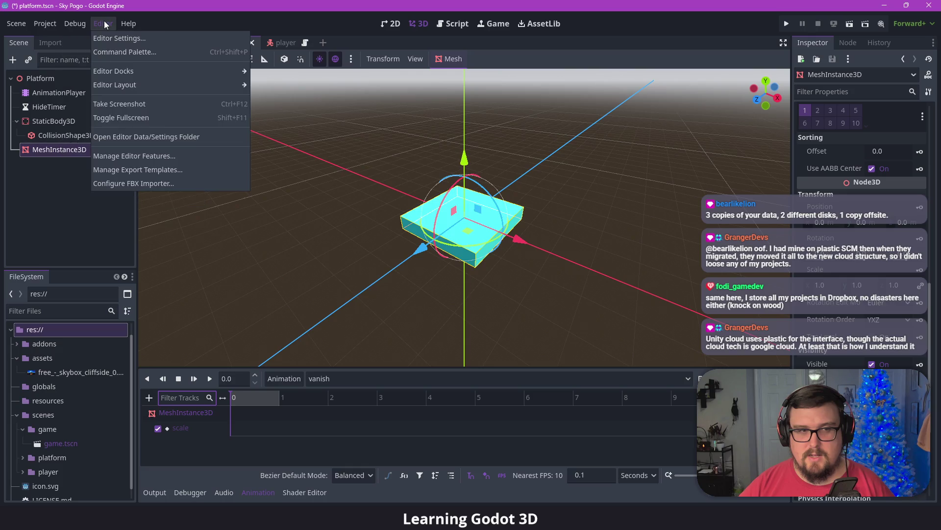
pyautogui.moveTo(104, 25)
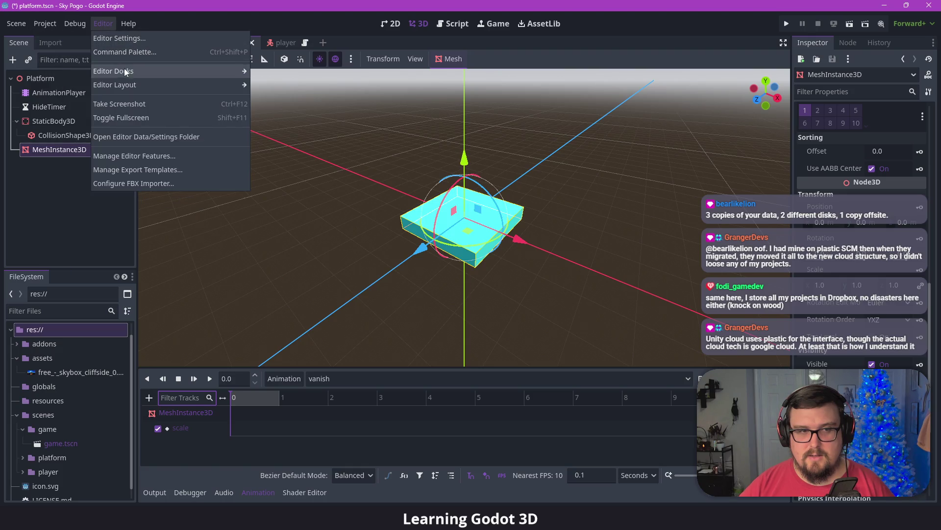
pyautogui.moveTo(147, 85)
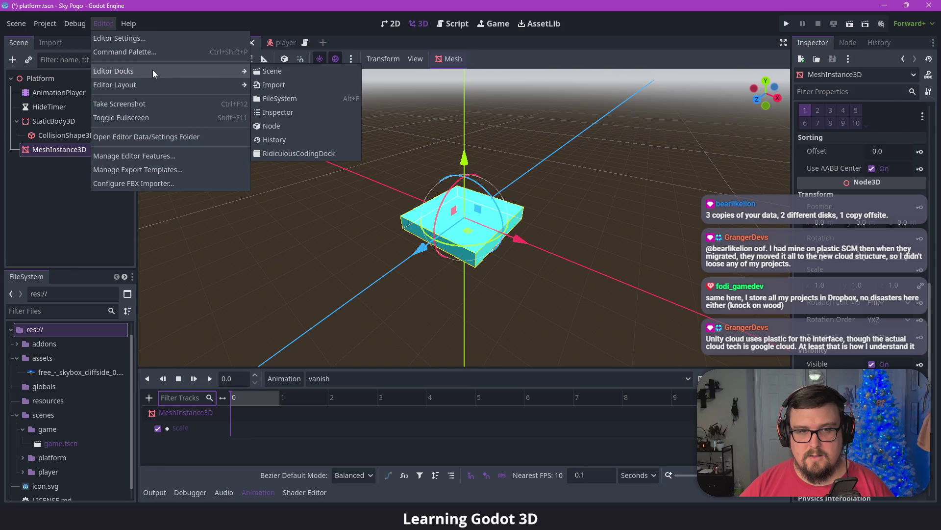
pyautogui.click(293, 153)
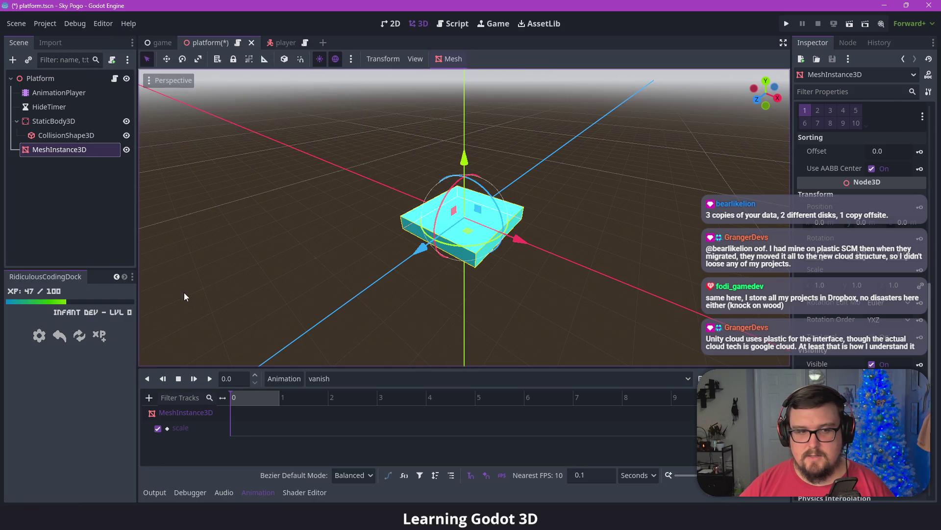
pyautogui.click(133, 277)
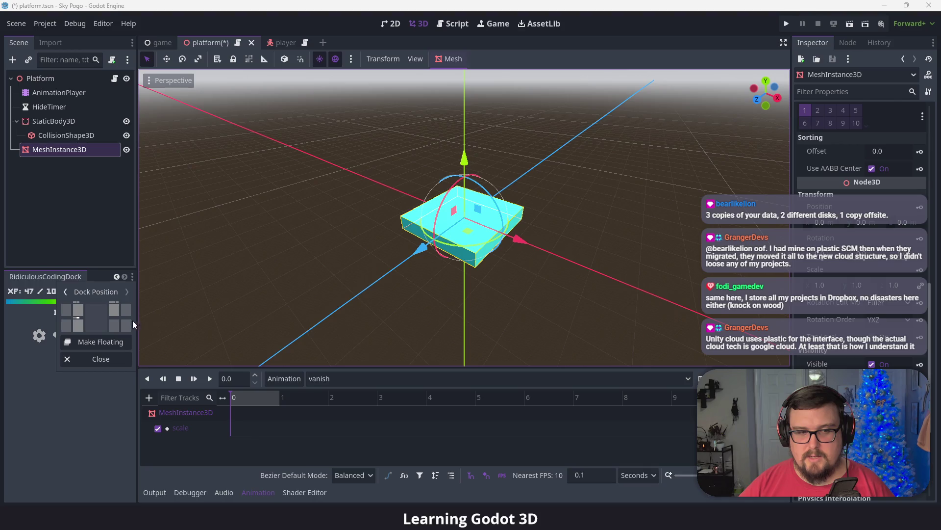
pyautogui.click(116, 327)
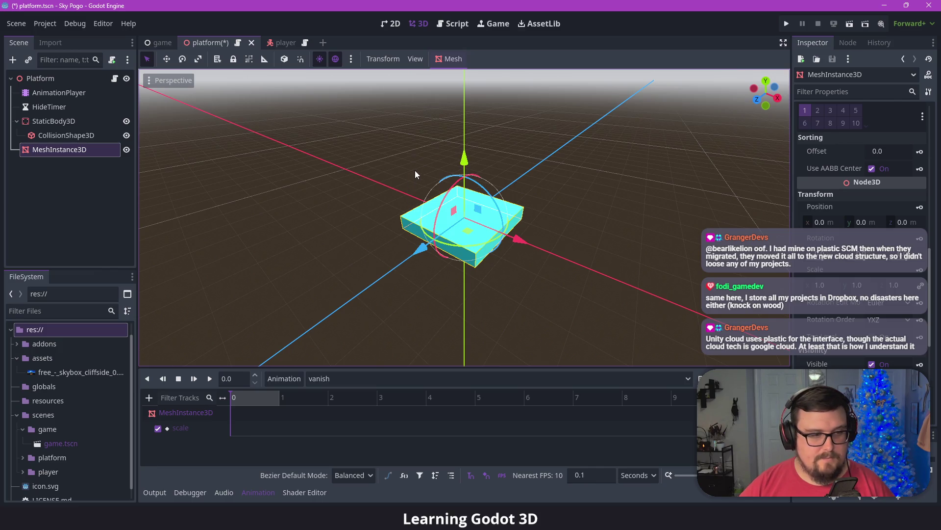
# - Insert a key at 0.0 s on the MeshInstance3D scale track and select it (scale 1.0)
pyautogui.moveTo(791, 156); pyautogui.dragTo(782, 155)
pyautogui.moveTo(783, 155); pyautogui.dragTo(792, 154)
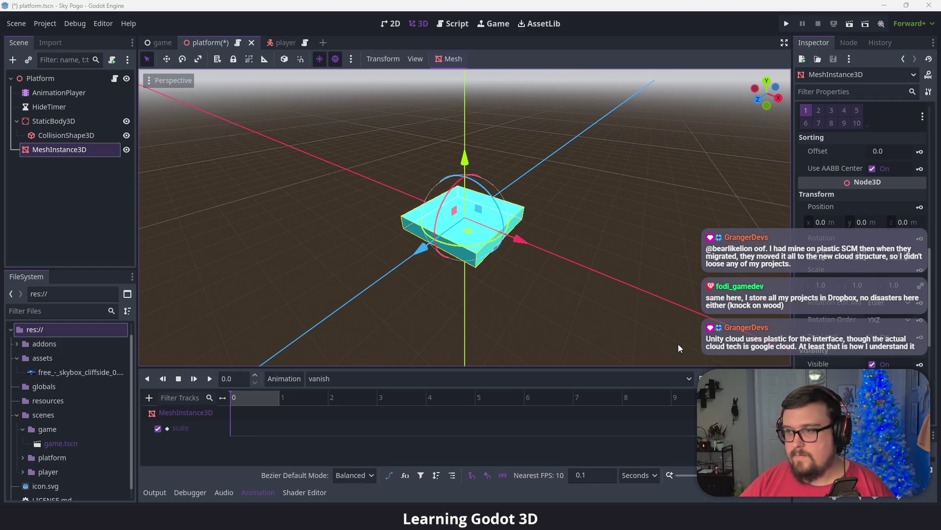
pyautogui.click(207, 451)
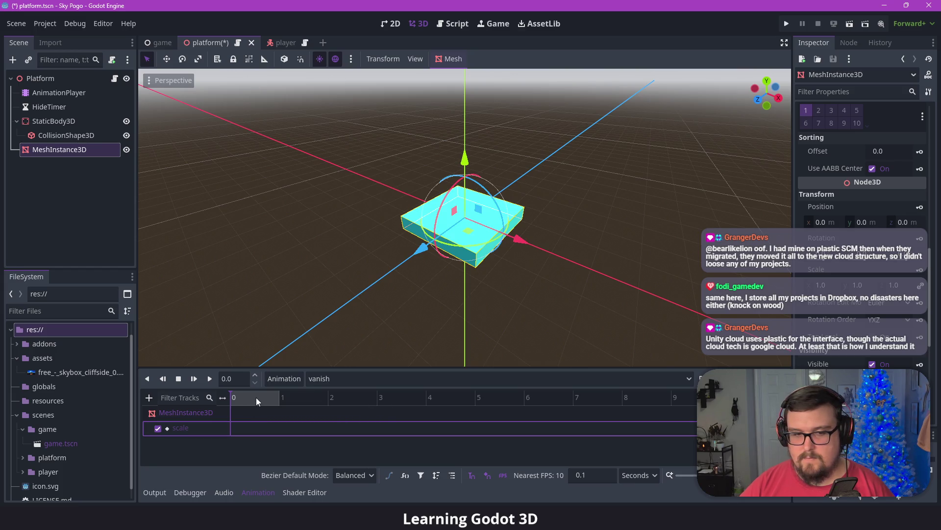
pyautogui.moveTo(256, 397); pyautogui.dragTo(276, 397)
pyautogui.scroll(4, 258, 398)
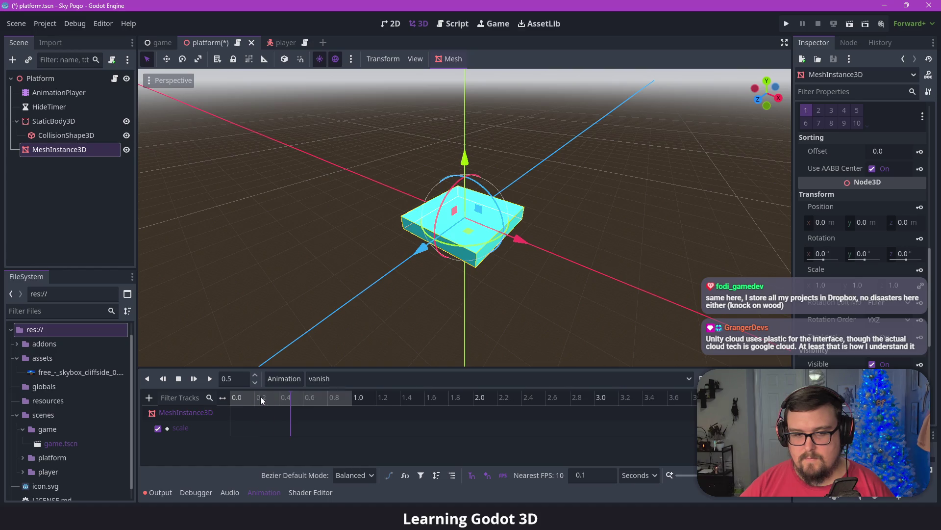
pyautogui.click(243, 399)
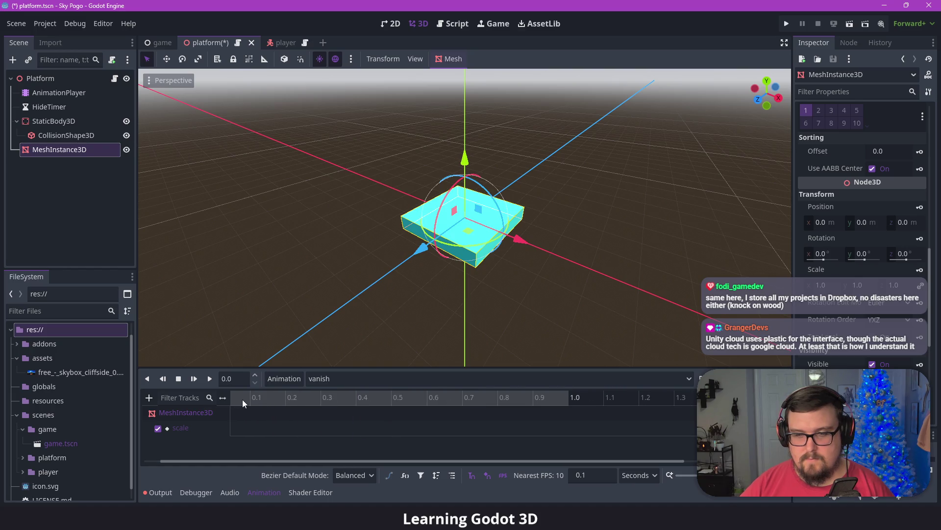
pyautogui.rightClick(243, 426)
pyautogui.hscroll(-1, 239, 423)
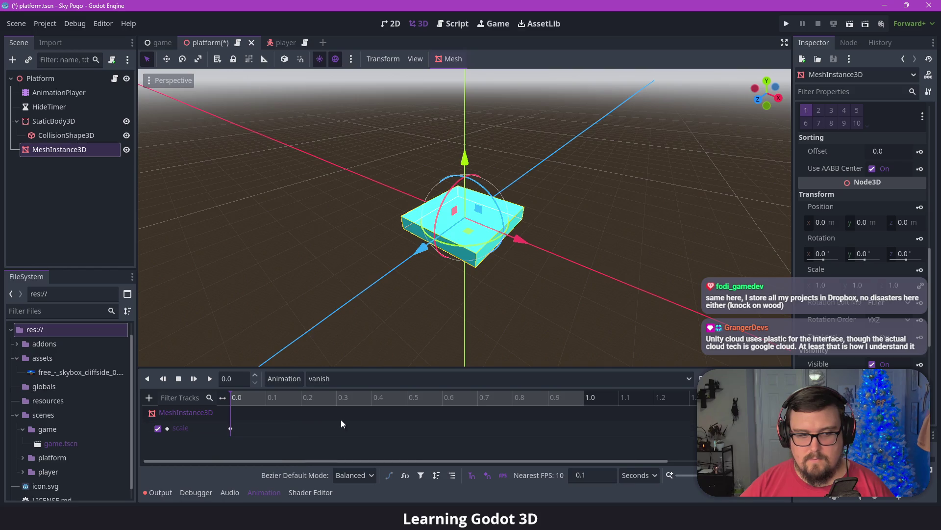
pyautogui.click(231, 428)
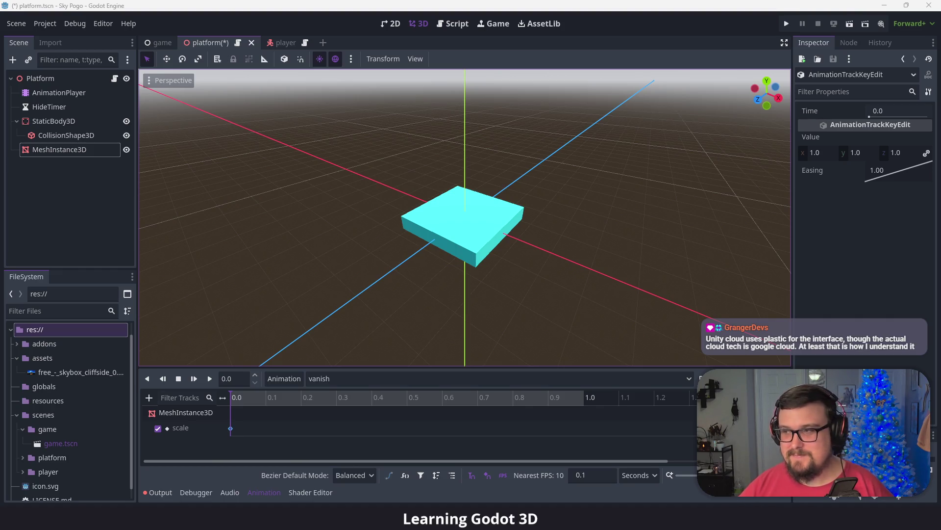
pyautogui.click(652, 4)
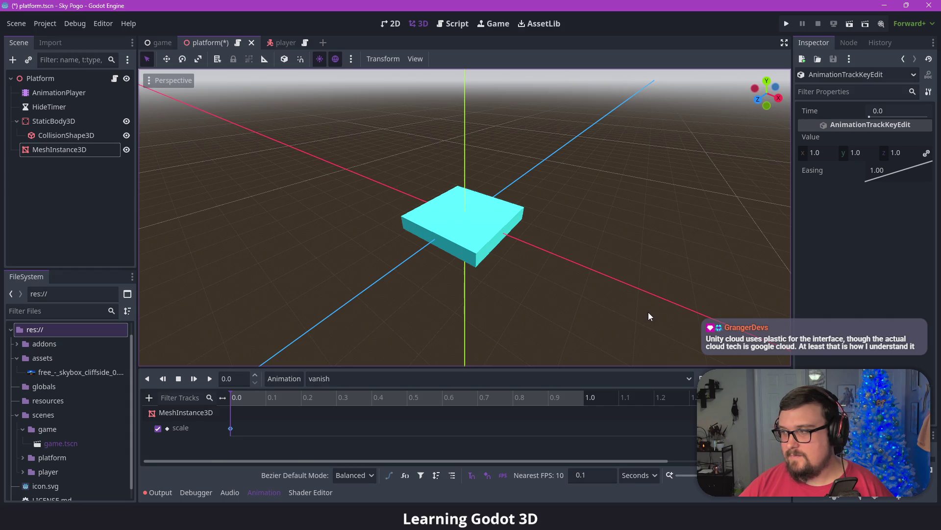
# - Insert a scale key at 0.1 s on the vanish scale track with value 0.8
pyautogui.click(711, 428)
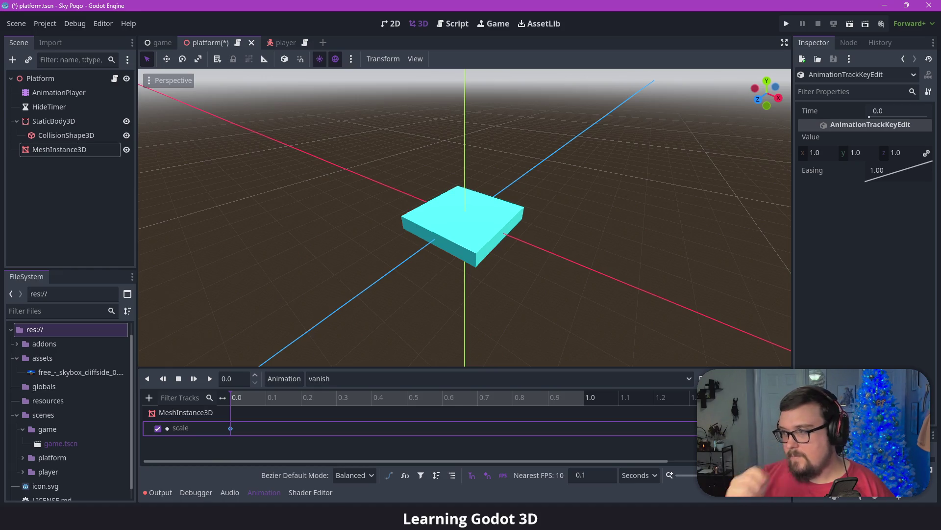
pyautogui.click(866, 227)
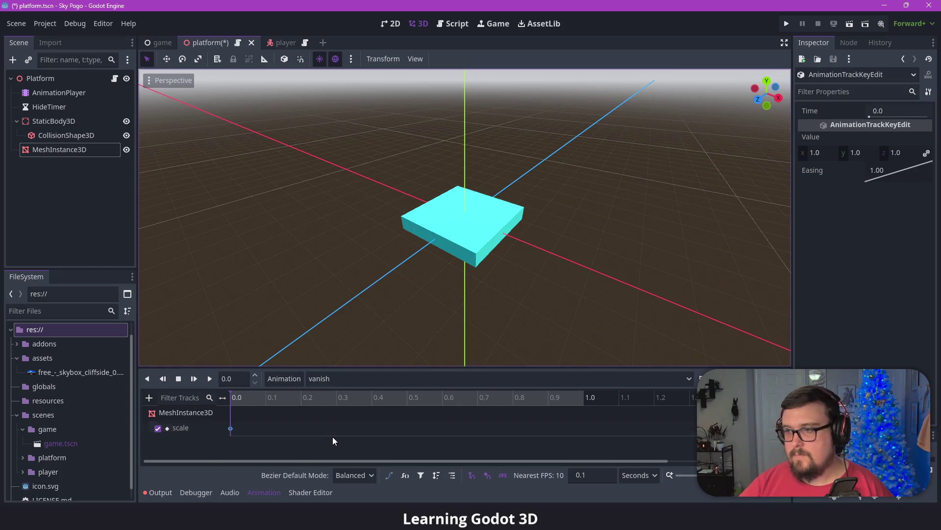
pyautogui.click(267, 403)
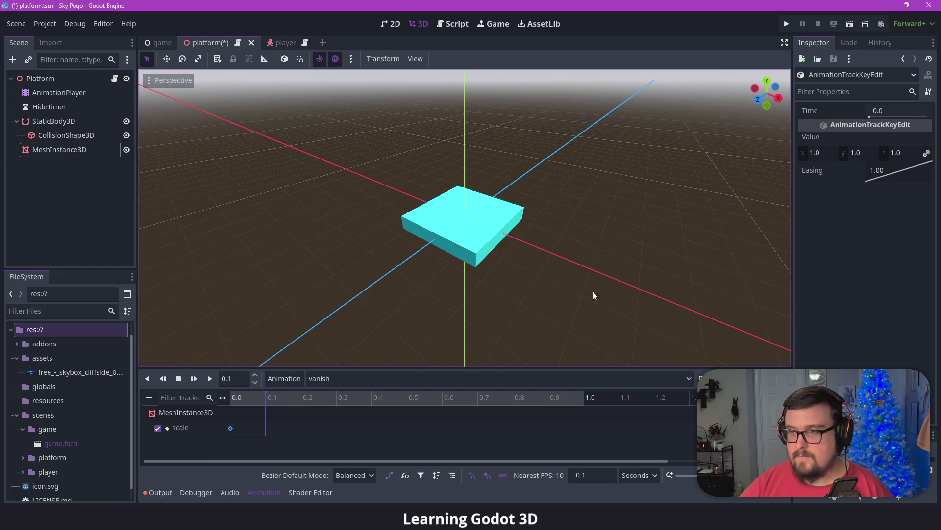
pyautogui.rightClick(265, 425)
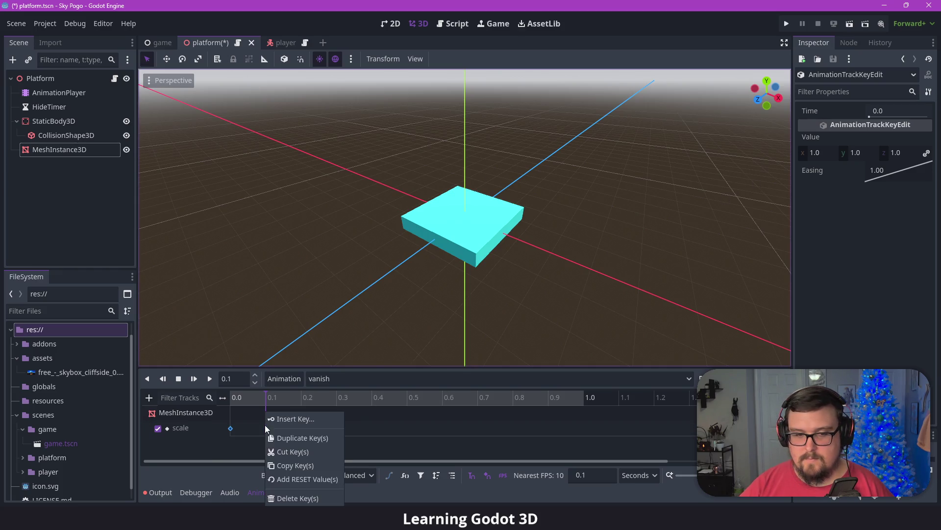
pyautogui.click(281, 422)
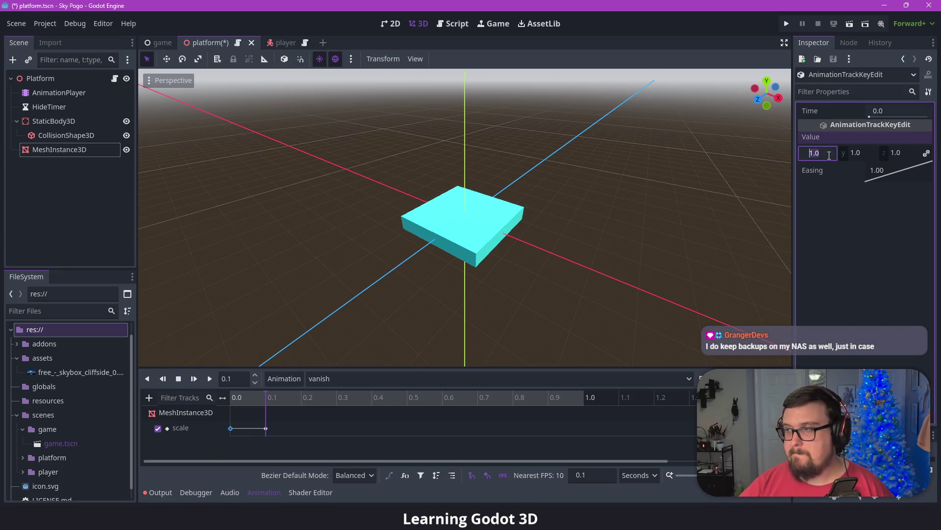
pyautogui.write('0.8')
pyautogui.press('Tab')
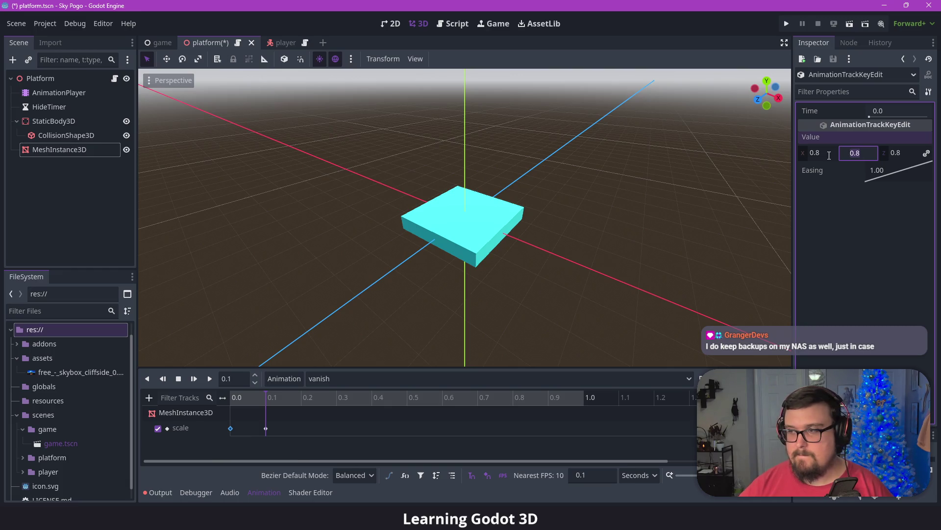
# - Set the 0.0 s key's scale to 1.0 and the 0.1 s key to 0.8, then save the scene
pyautogui.scroll(4, 515, 235)
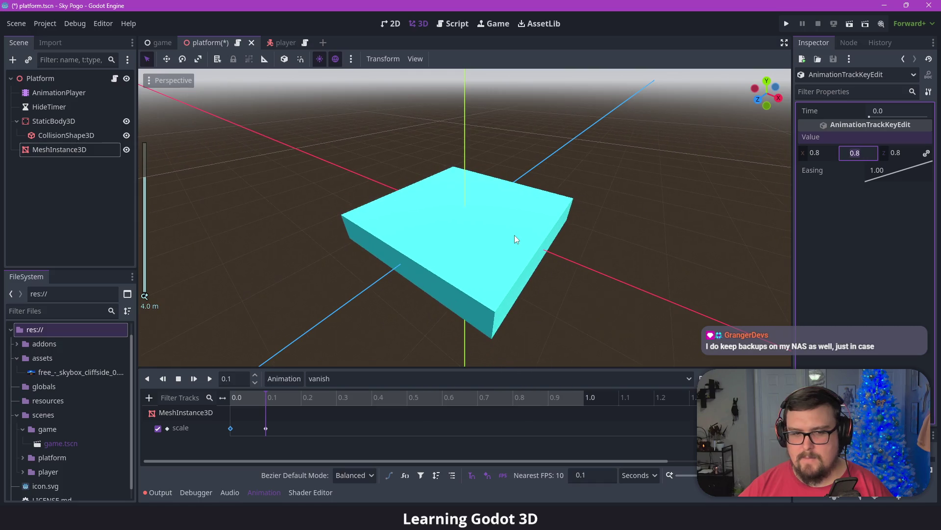
pyautogui.click(79, 149)
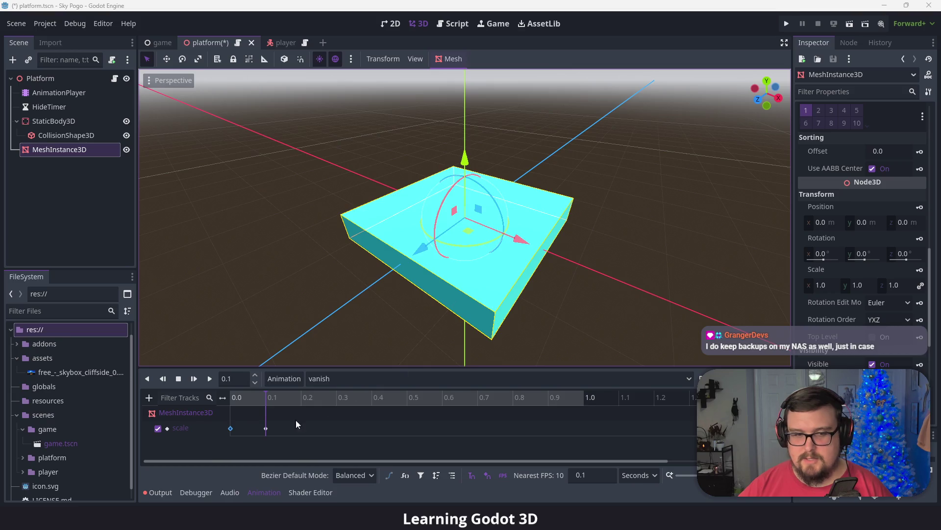
pyautogui.click(266, 428)
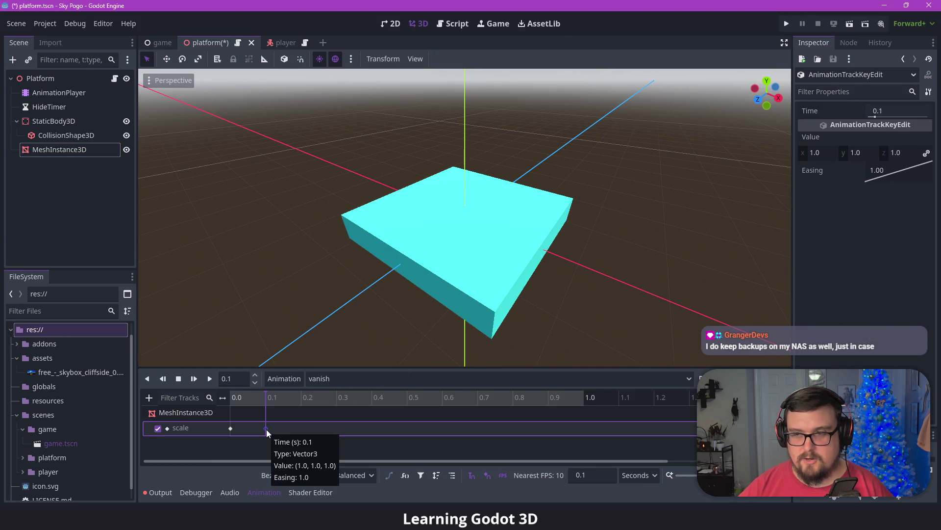
pyautogui.click(231, 428)
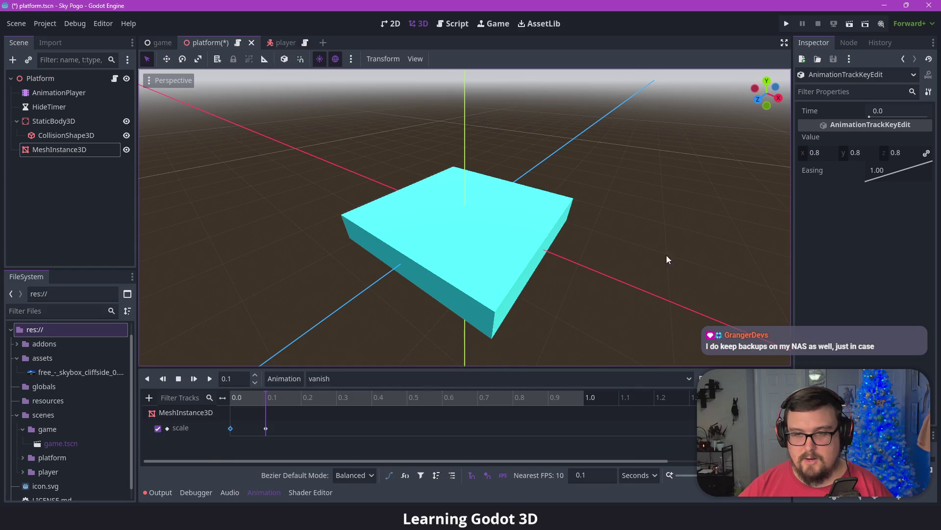
pyautogui.click(816, 152)
pyautogui.write('1')
pyautogui.press('Return')
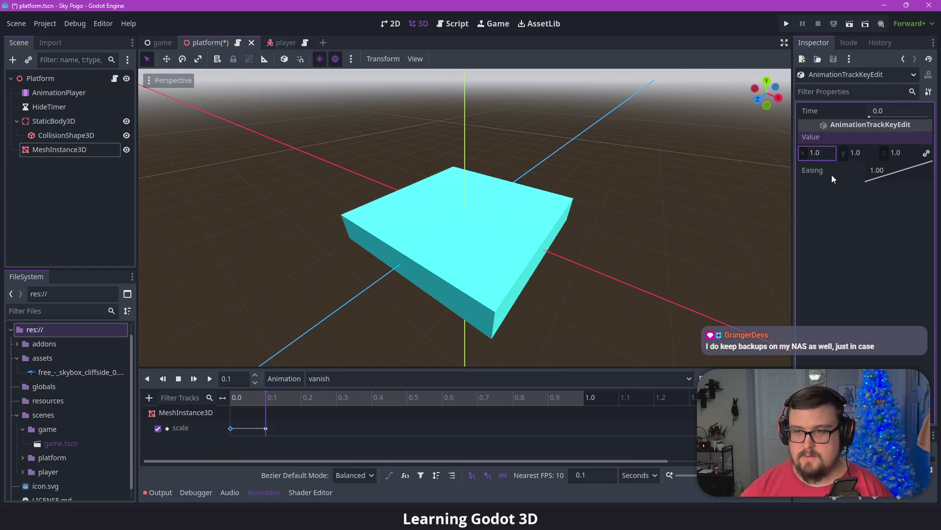
pyautogui.click(265, 428)
pyautogui.click(824, 154)
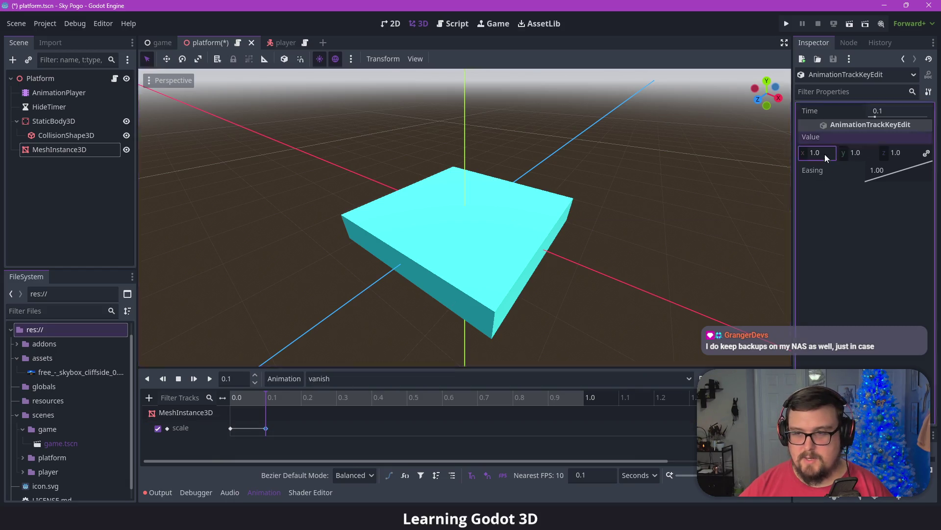
pyautogui.write('0.8')
pyautogui.press('Return')
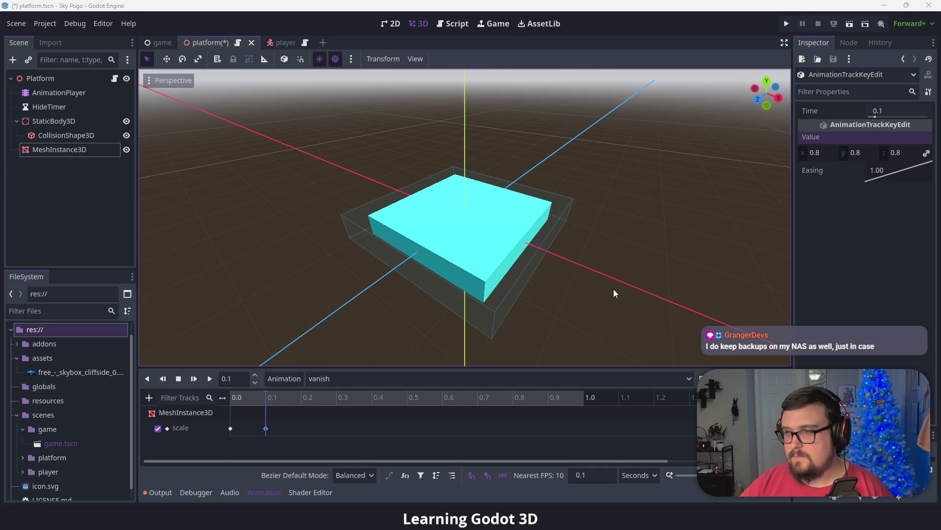
pyautogui.hotkey('ctrl', 's')
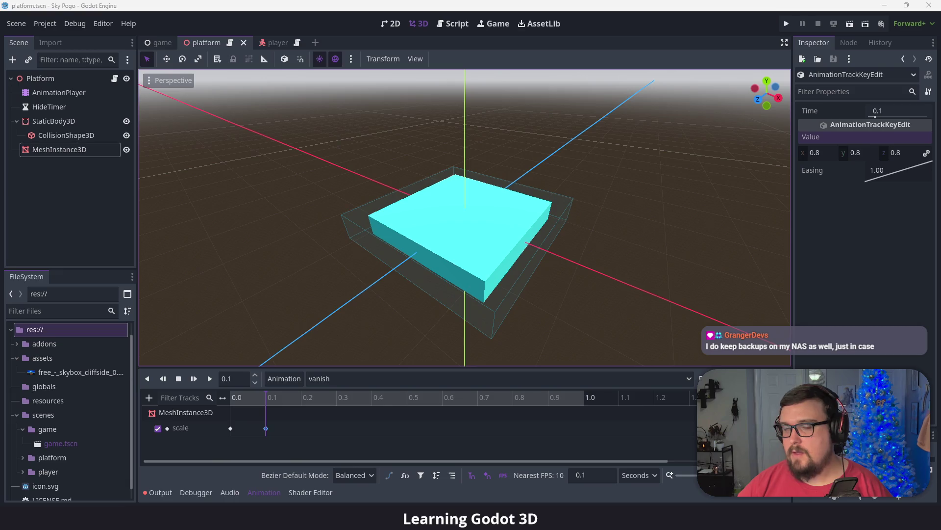
pyautogui.click(49, 136)
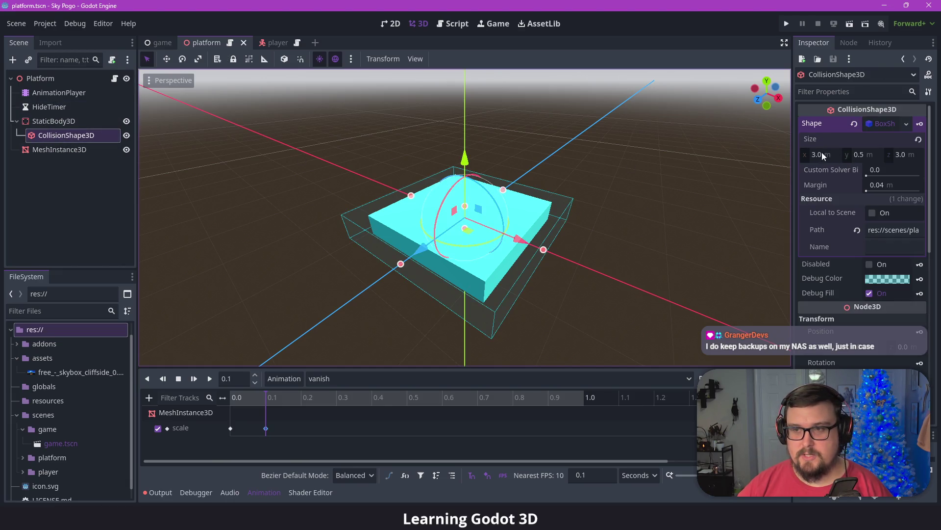
pyautogui.scroll(-5, 834, 255)
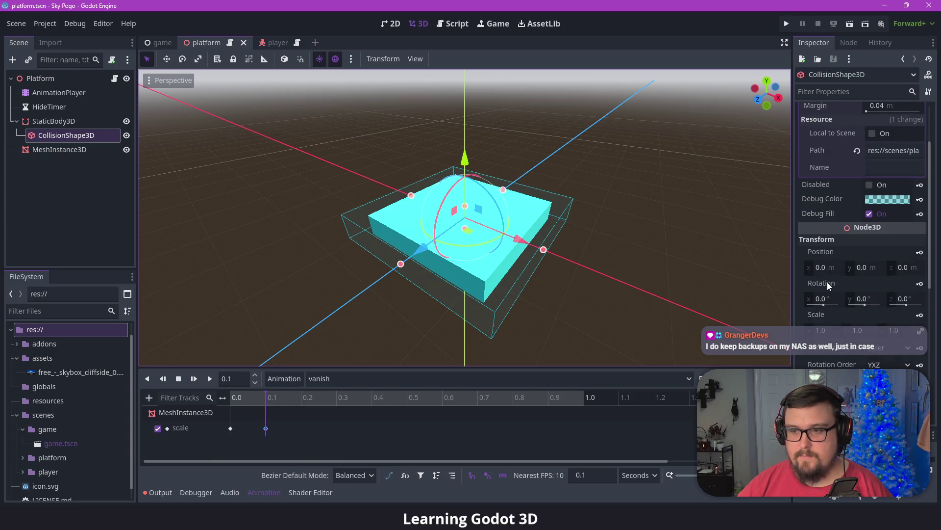
pyautogui.moveTo(825, 292); pyautogui.dragTo(843, 292)
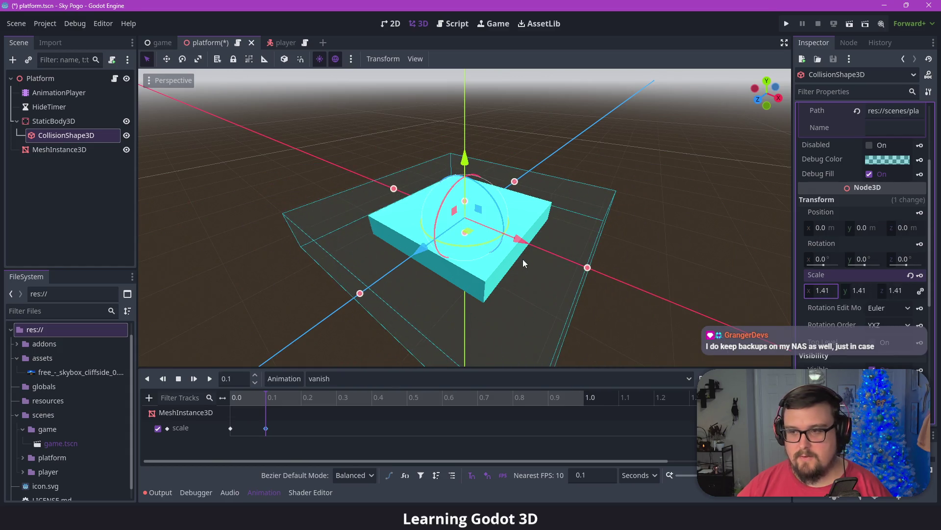
pyautogui.click(908, 275)
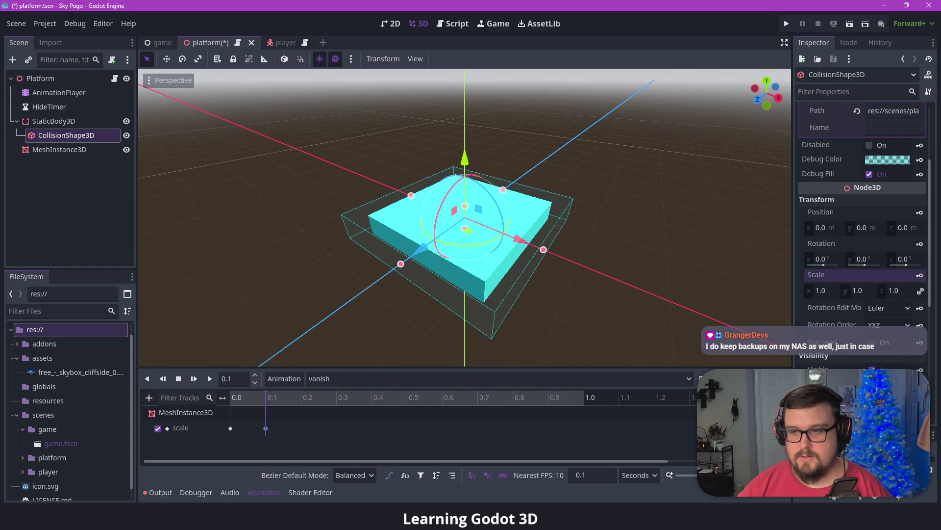
pyautogui.click(59, 150)
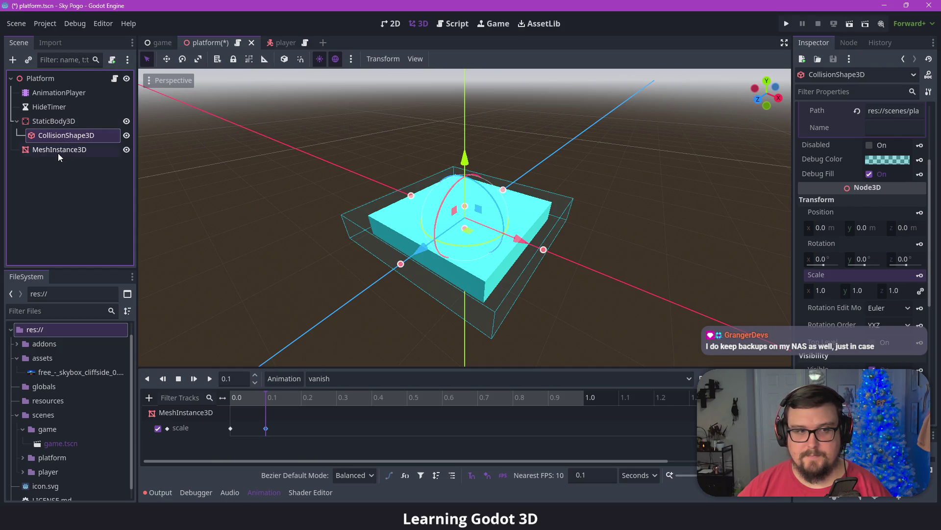
pyautogui.click(58, 141)
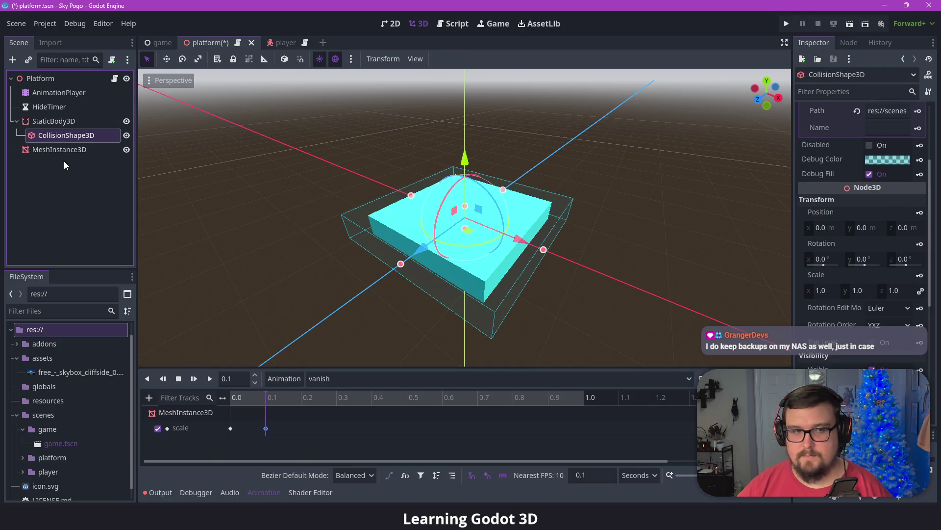
pyautogui.click(62, 152)
pyautogui.hotkey('ctrl', 's')
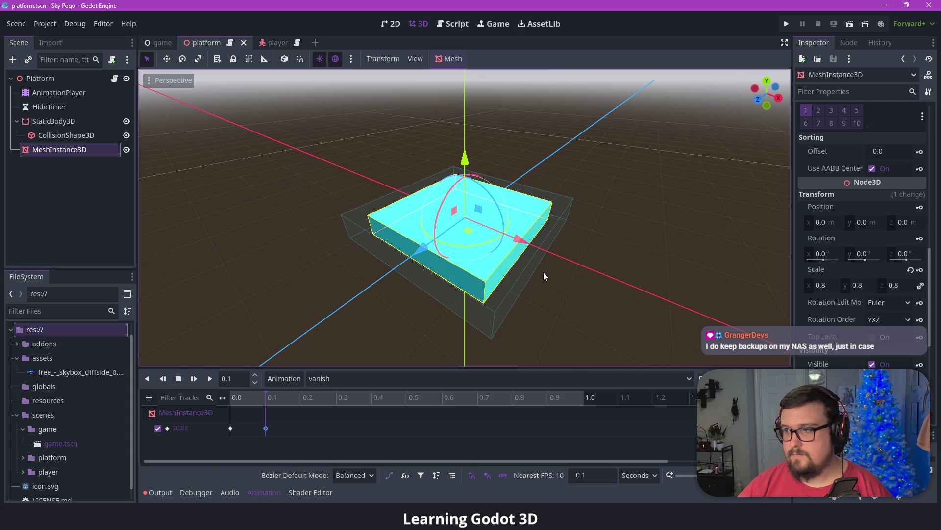
# - Duplicate a scale key to 0.3 s and set its value to 1.2
pyautogui.click(336, 400)
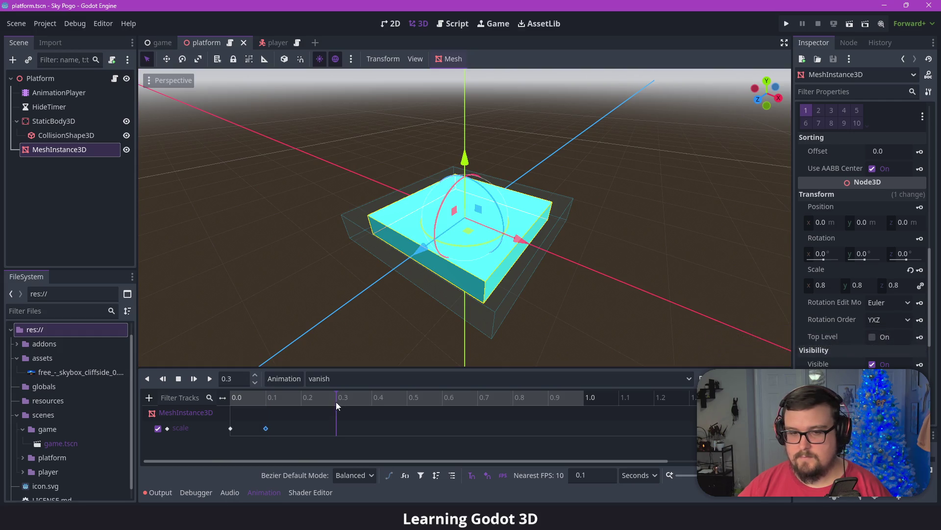
pyautogui.click(266, 428)
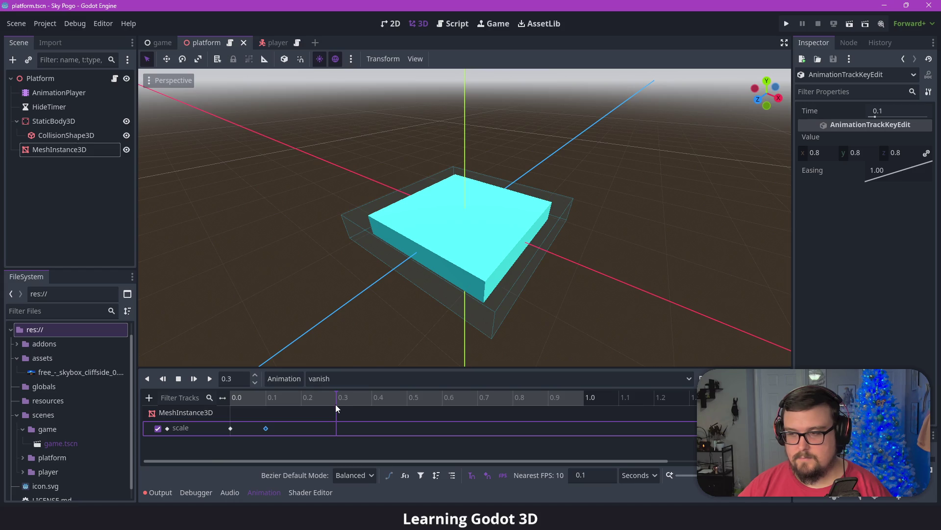
pyautogui.hotkey('ctrl', 'd')
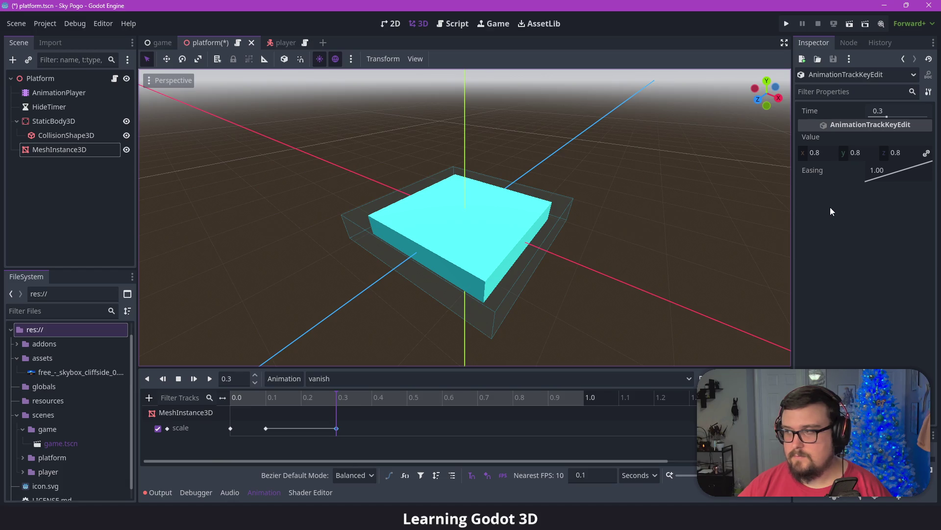
pyautogui.click(825, 153)
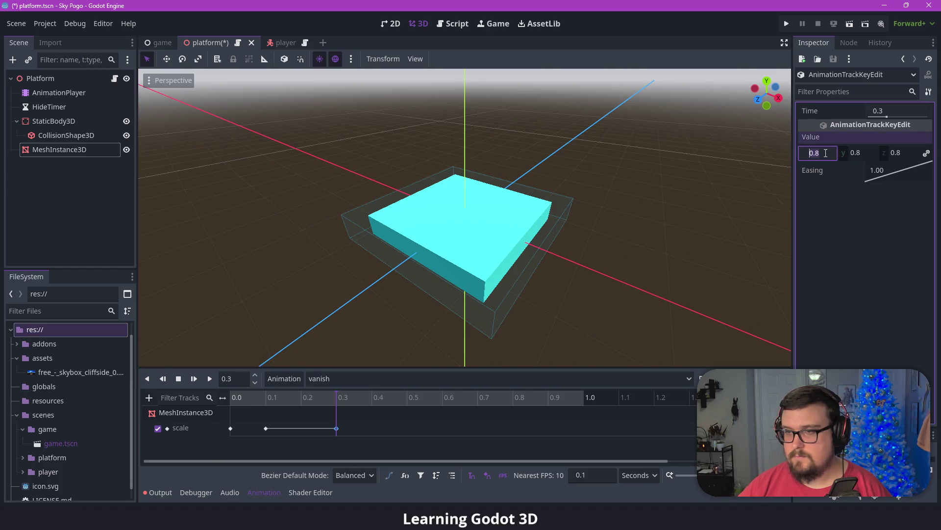
pyautogui.write('1.2')
pyautogui.press('Return')
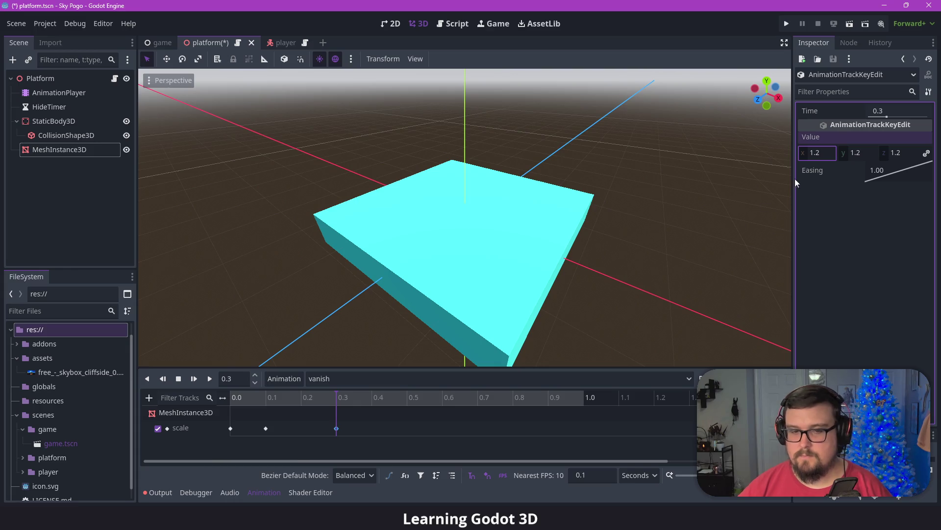
# - Add a scale key at 0.5 s with value 0.8, then select the 1.2 key with the playhead at 0.7 s
pyautogui.click(407, 402)
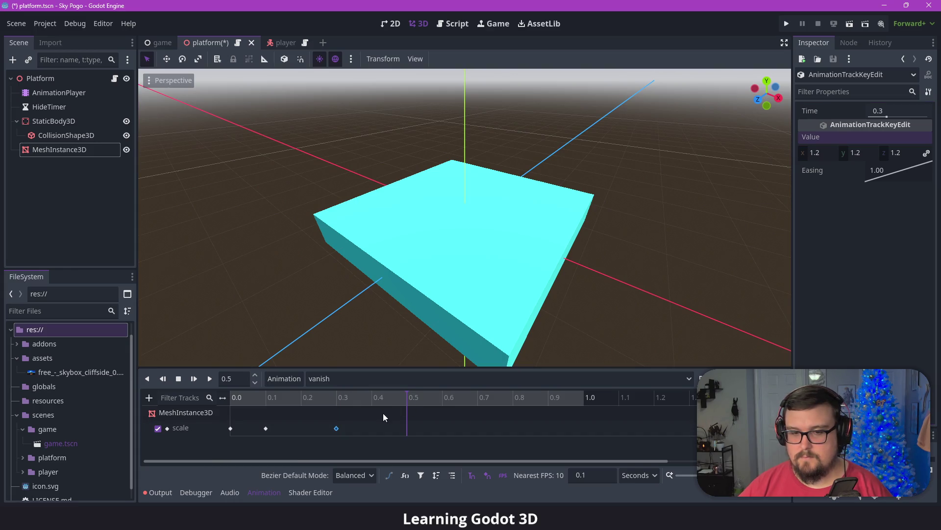
pyautogui.click(342, 429)
pyautogui.doubleClick(406, 428)
pyautogui.click(828, 152)
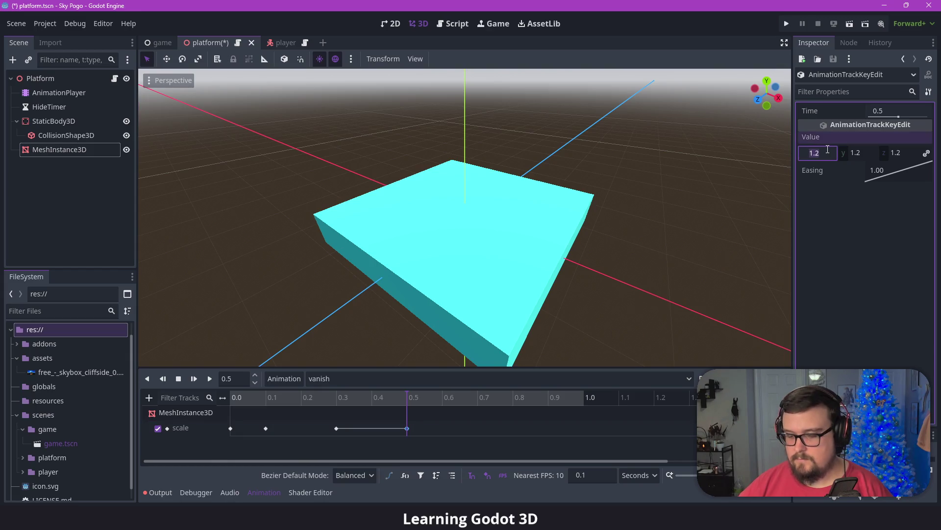
pyautogui.write('0.8')
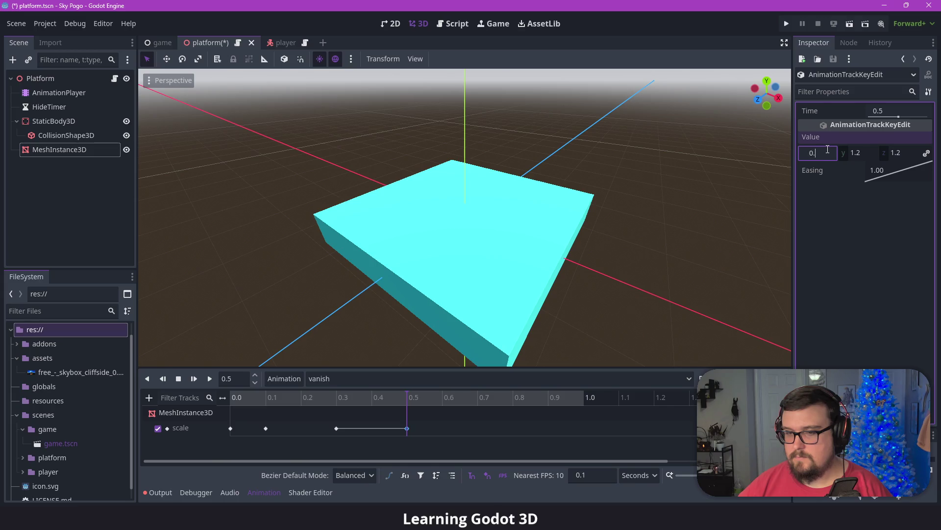
pyautogui.press('Return')
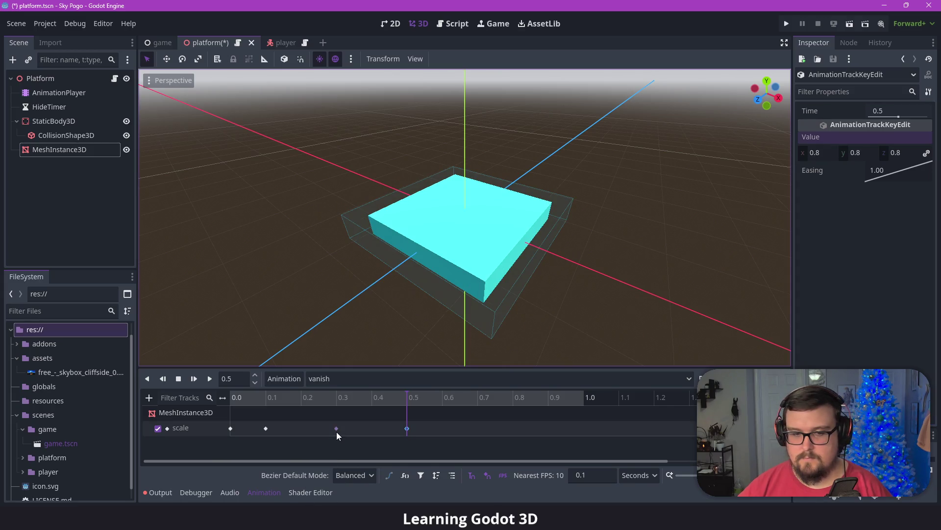
pyautogui.click(337, 430)
pyautogui.click(476, 402)
# - Duplicate pulse scale keys to 0.7, 0.8 and 0.9 s
pyautogui.hotkey('ctrl', 'd')
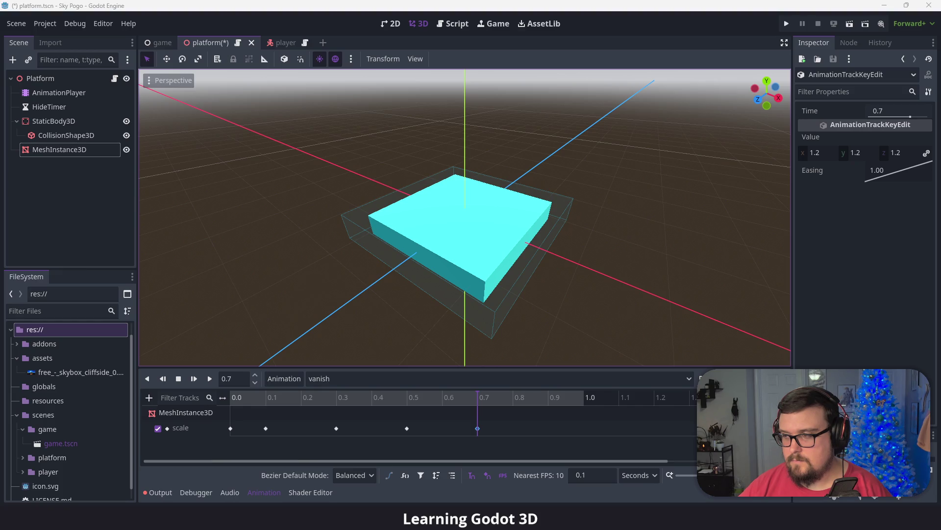
pyautogui.click(337, 429)
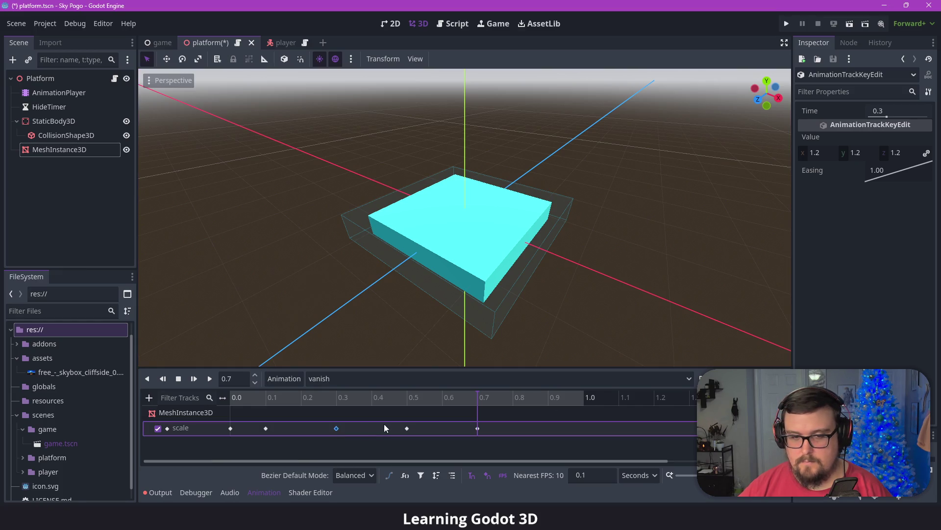
pyautogui.moveTo(404, 403)
pyautogui.mouseDown()
pyautogui.moveTo(493, 399)
pyautogui.moveTo(407, 401)
pyautogui.mouseUp()
pyautogui.click(408, 428)
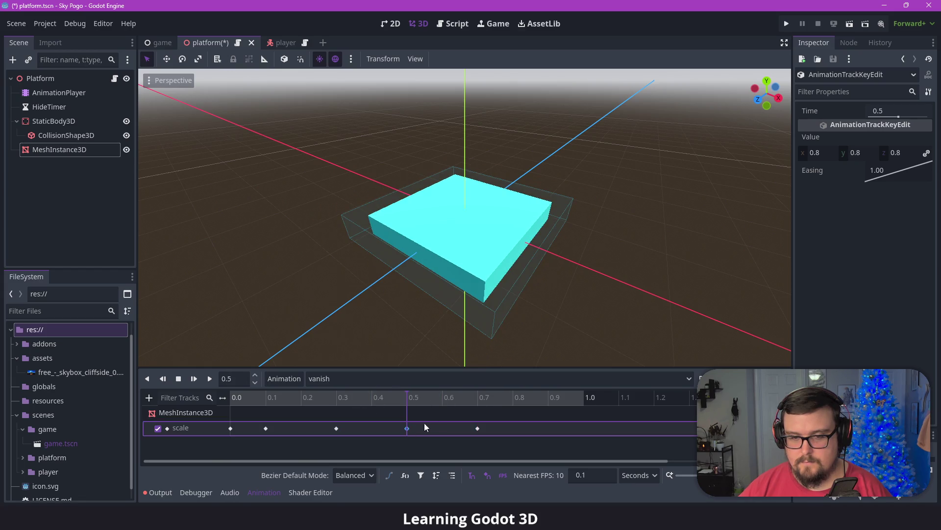
pyautogui.click(519, 399)
pyautogui.hotkey('ctrl', 'd')
pyautogui.click(478, 428)
pyautogui.click(554, 400)
pyautogui.hotkey('ctrl', 'd')
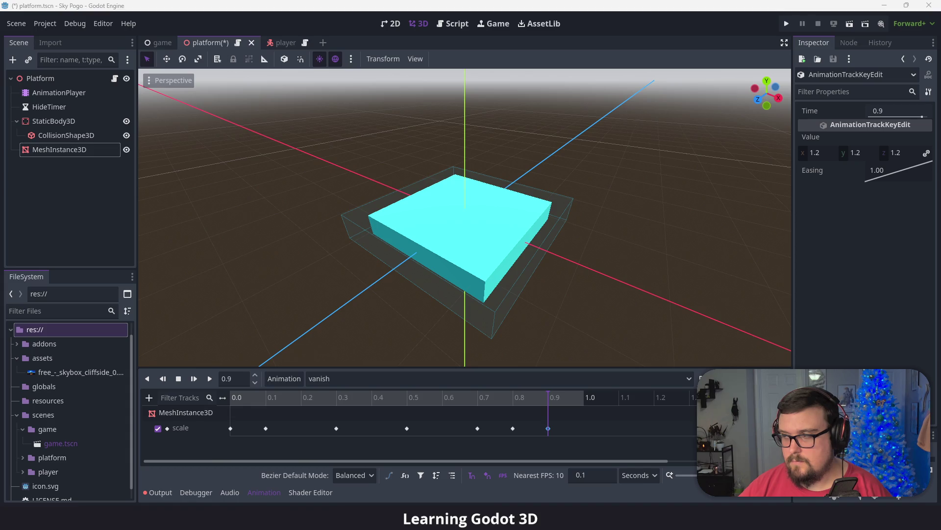
# - Insert a final scale key at 1.0 s with value 0
pyautogui.click(581, 398)
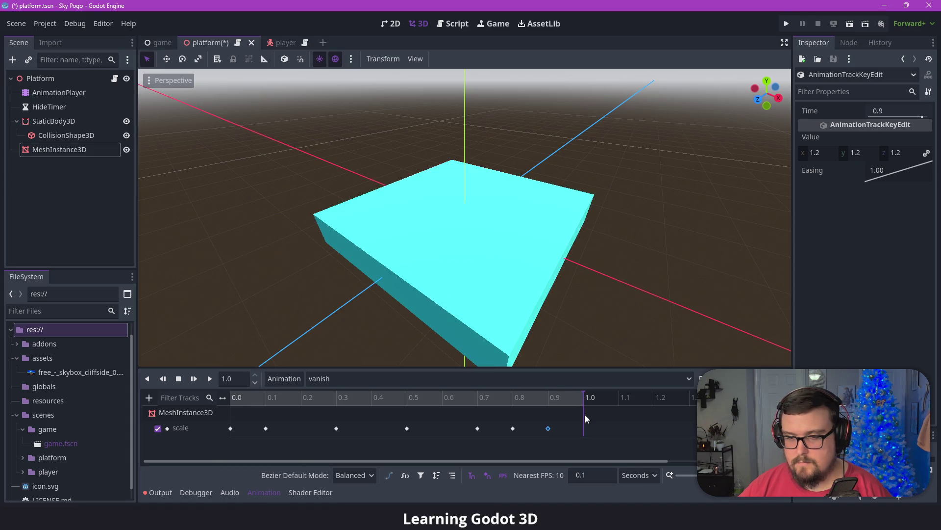
pyautogui.rightClick(584, 417)
pyautogui.click(606, 406)
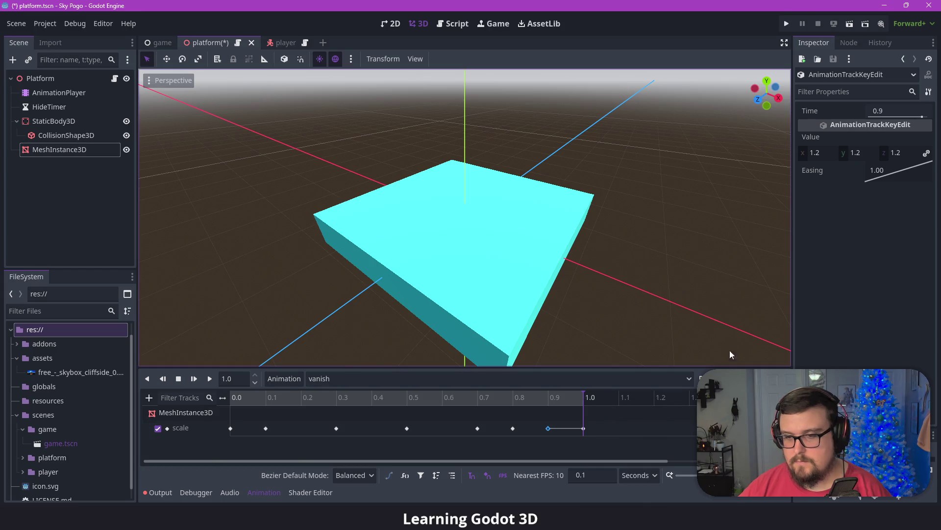
pyautogui.click(584, 428)
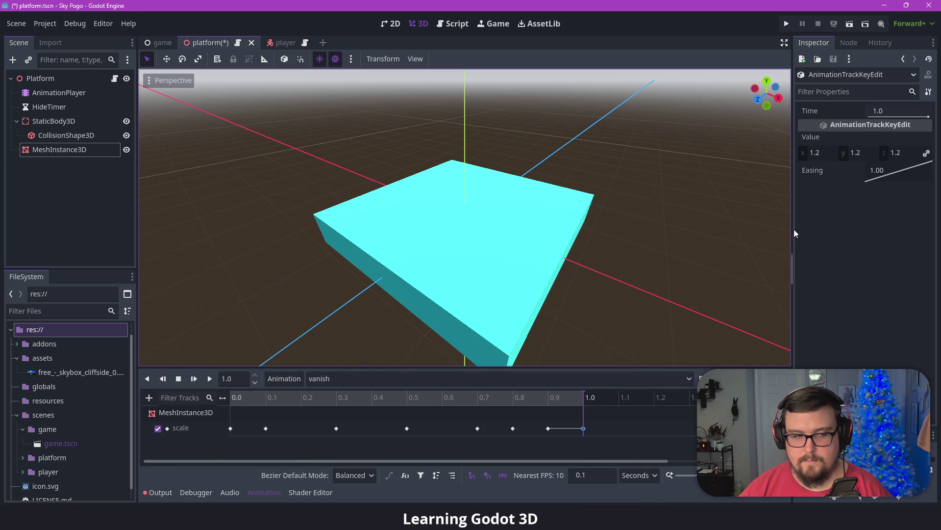
pyautogui.click(817, 152)
pyautogui.write('0')
pyautogui.press('Return')
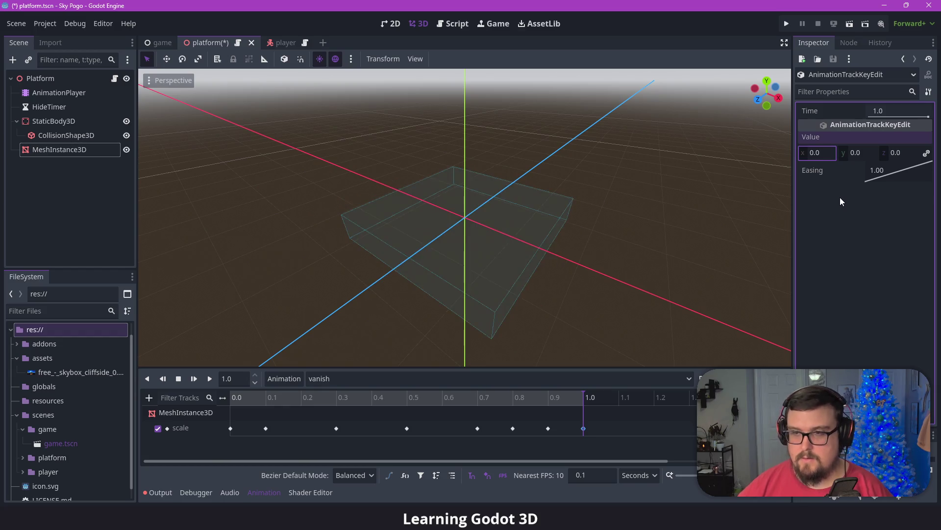
pyautogui.click(209, 378)
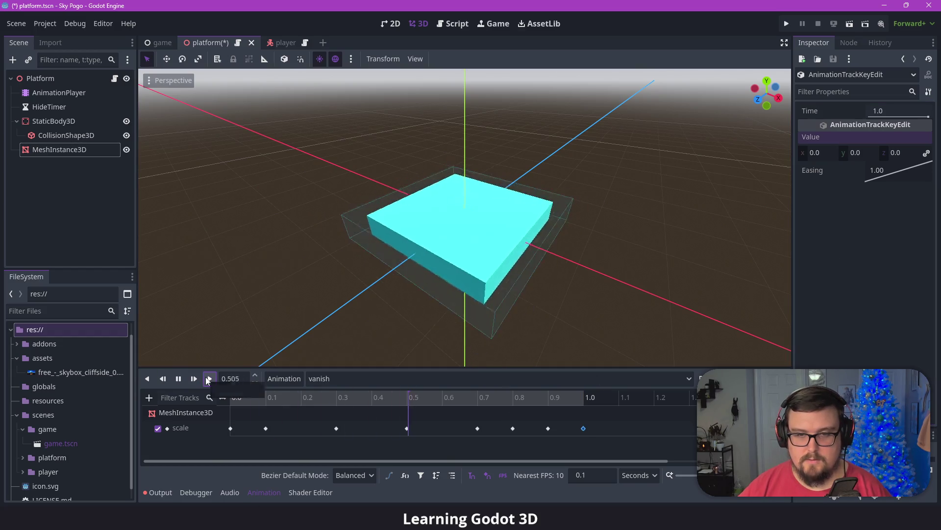
pyautogui.click(208, 379)
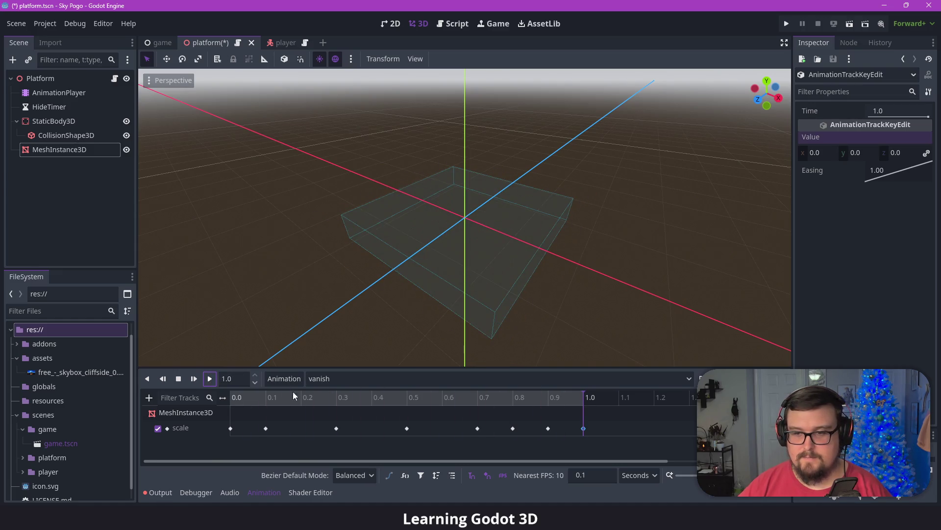
pyautogui.click(299, 428)
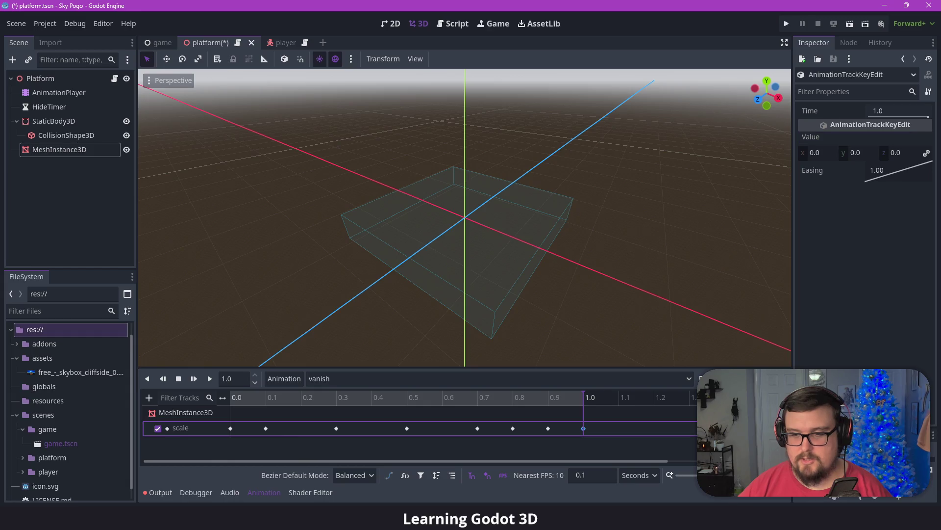
pyautogui.click(210, 379)
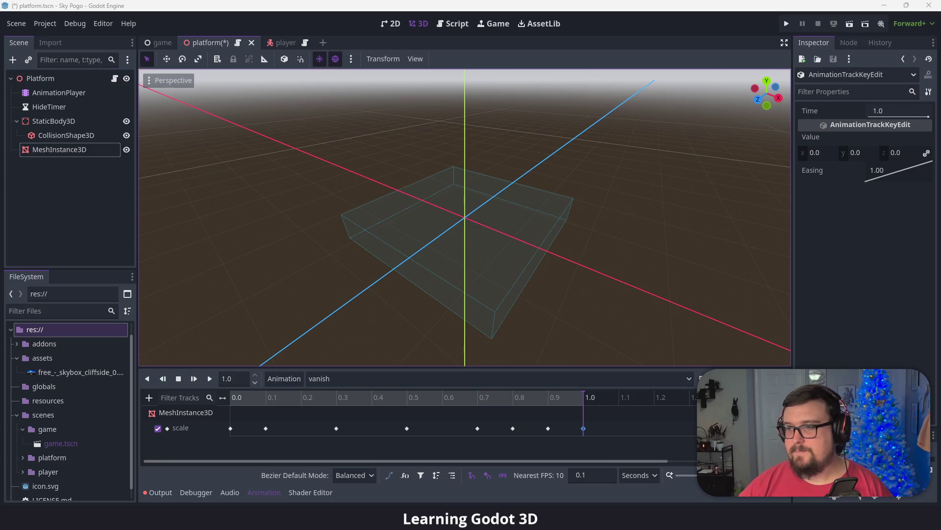
# - Rewind to 0.0 s and drag the pulse keys to 0.2, 0.3, 0.4, 0.5 and 0.6 s
pyautogui.moveTo(263, 394); pyautogui.dragTo(228, 401)
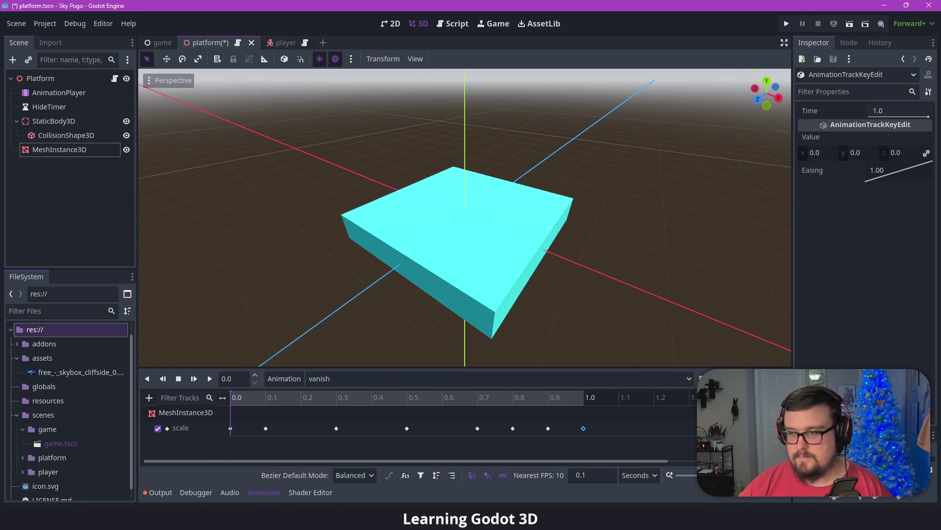
pyautogui.moveTo(337, 428)
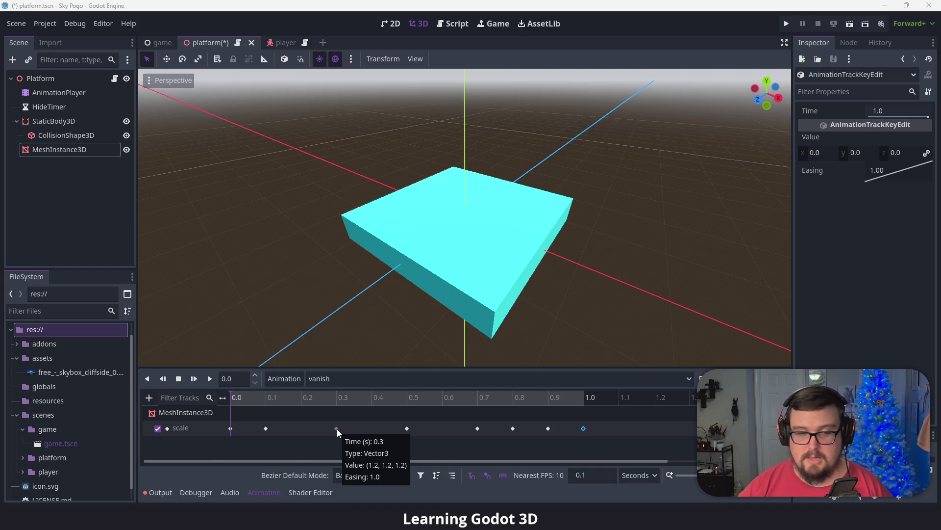
pyautogui.click(337, 429)
pyautogui.moveTo(405, 428); pyautogui.dragTo(352, 429)
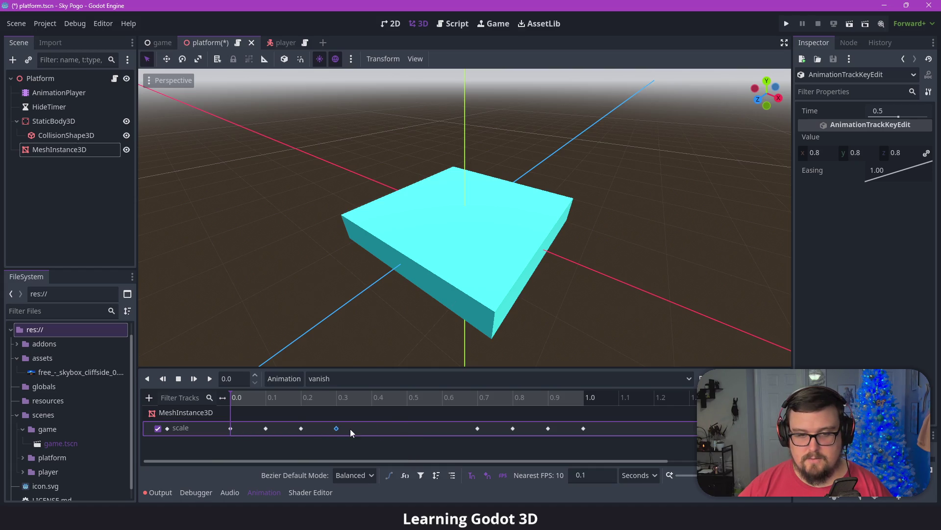
pyautogui.moveTo(478, 428); pyautogui.dragTo(378, 428)
pyautogui.moveTo(510, 428); pyautogui.dragTo(416, 428)
pyautogui.moveTo(548, 428); pyautogui.dragTo(446, 426)
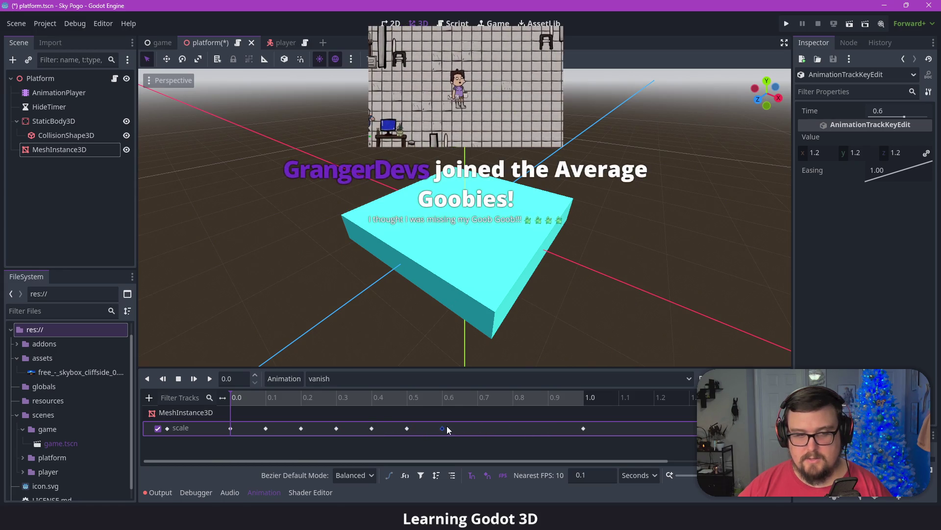
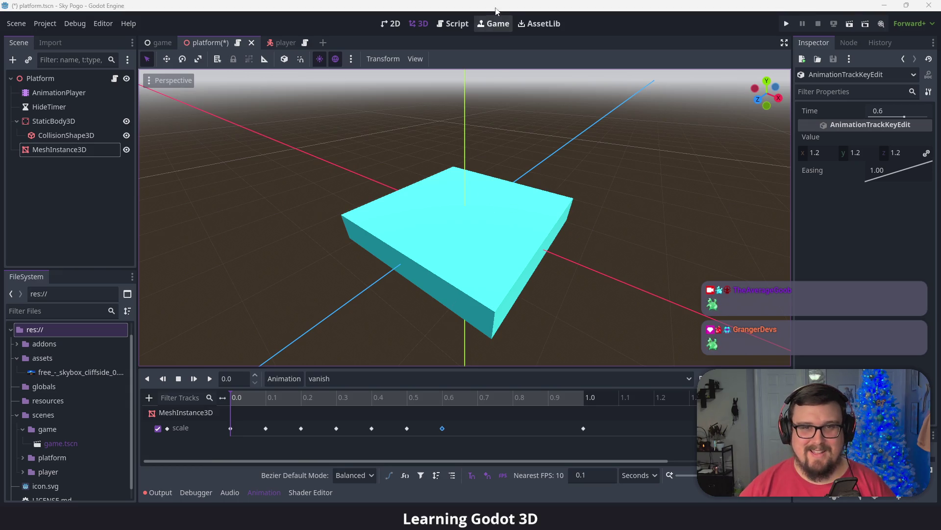
# - Paste copied scale keys at 0.7, 0.8 and 0.9 s on the MeshInstance3D scale track
pyautogui.click(473, 27)
pyautogui.click(408, 428)
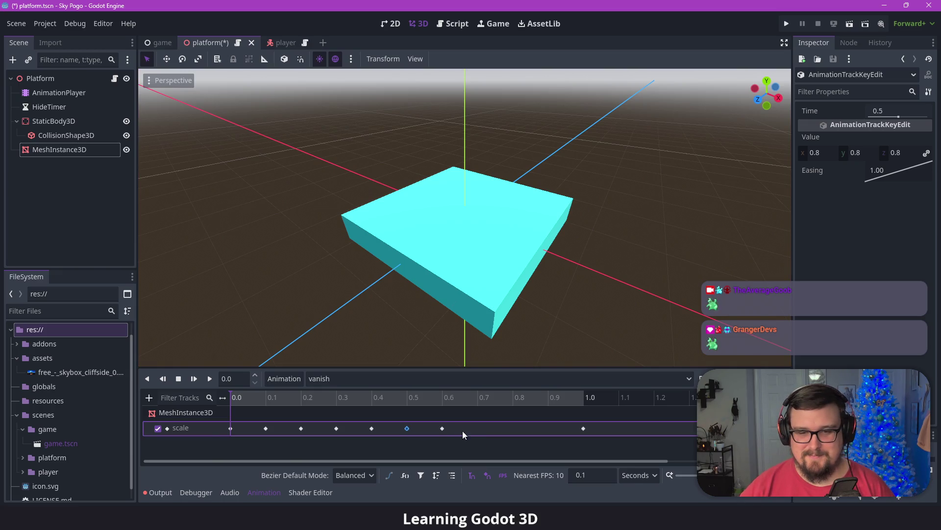
pyautogui.click(478, 402)
pyautogui.click(442, 428)
pyautogui.hotkey('ctrl', 'd')
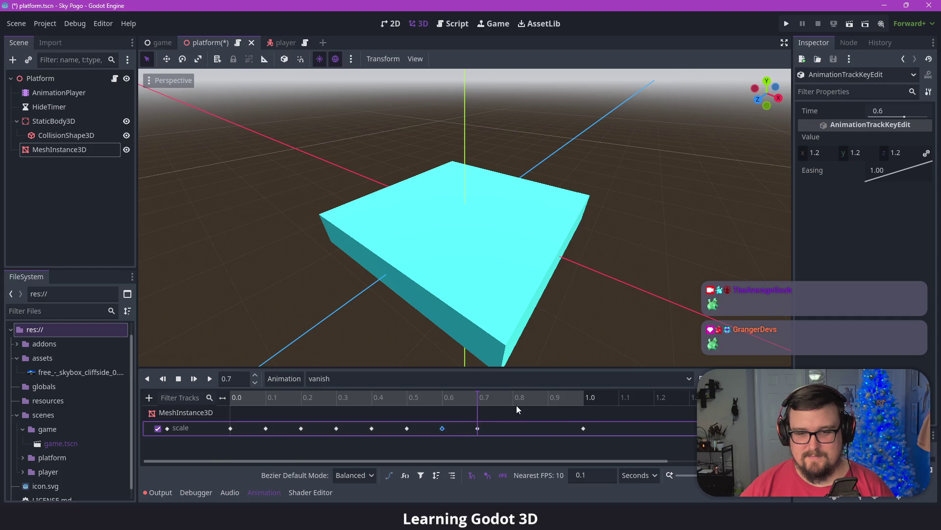
pyautogui.click(516, 405)
pyautogui.hotkey('ctrl', 'd')
pyautogui.click(477, 428)
pyautogui.click(549, 405)
pyautogui.hotkey('ctrl', 'd')
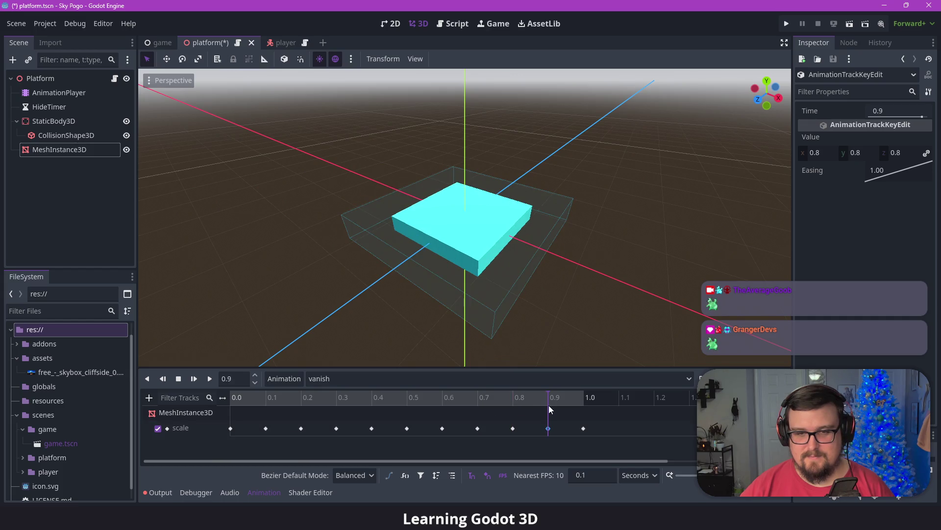
# - Replay the vanish animation from 0.4 s to preview it, then save the platform scene
pyautogui.moveTo(541, 400); pyautogui.dragTo(224, 403)
pyautogui.click(209, 378)
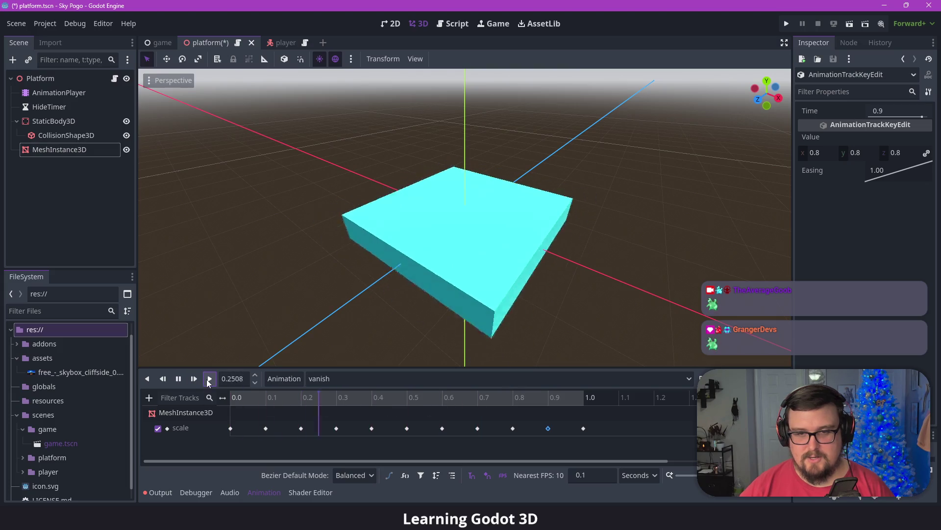
pyautogui.click(208, 381)
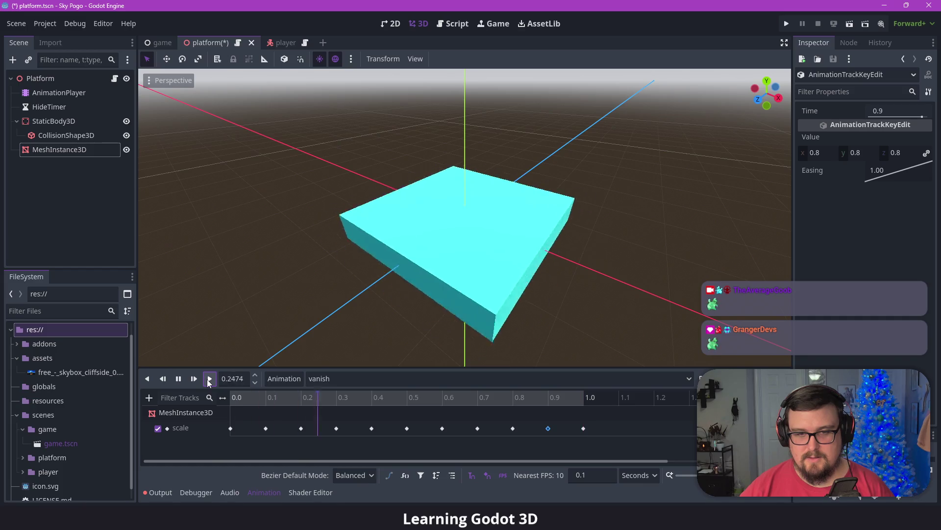
pyautogui.click(209, 380)
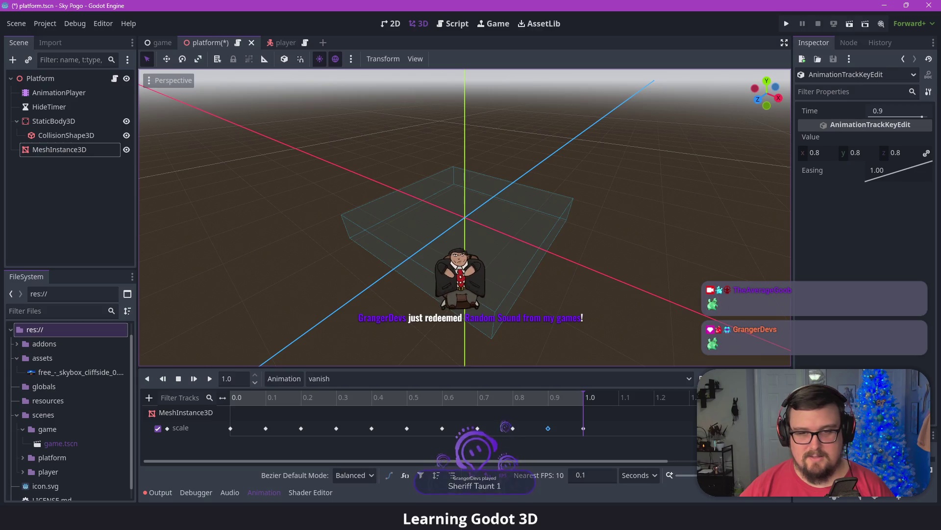
pyautogui.hotkey('ctrl', 's')
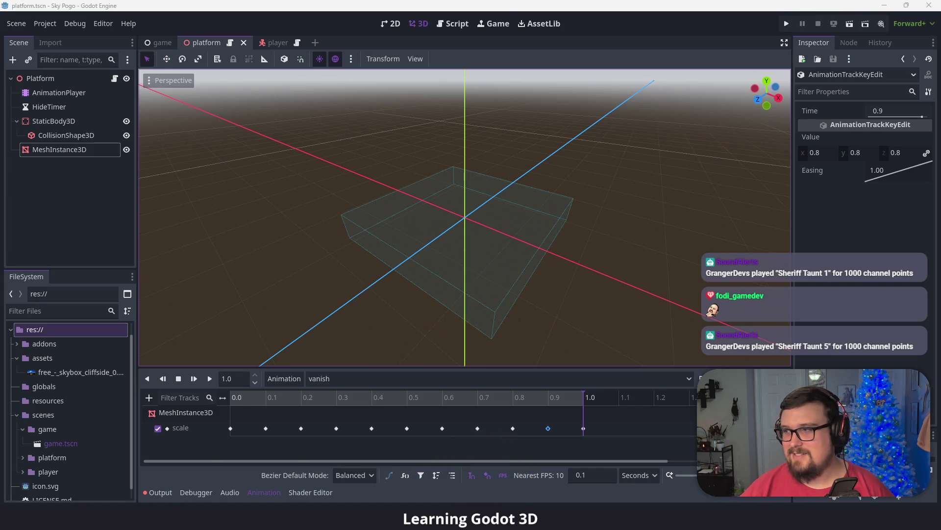
# - Return to the editor and clear the keyframe selection on the vanish timeline
pyautogui.hotkey('alt', 'Tab')
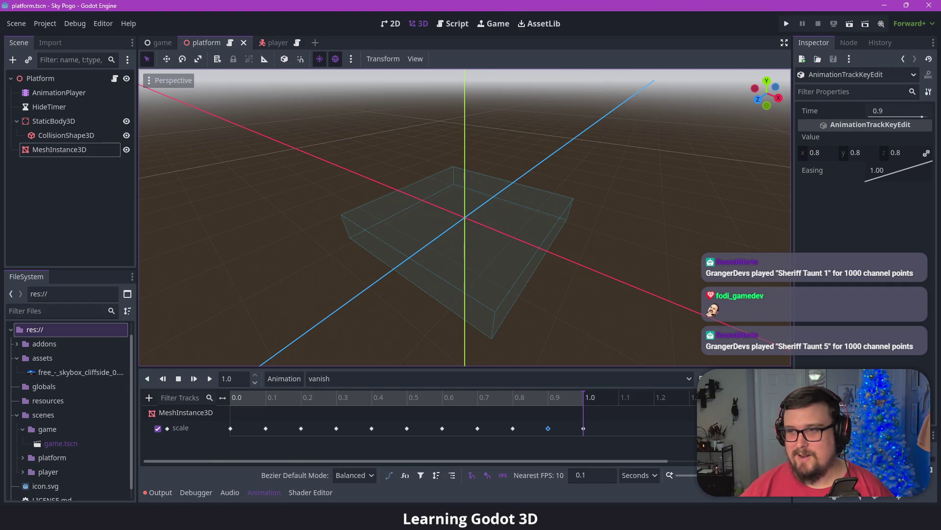
pyautogui.hotkey('alt', 'Tab')
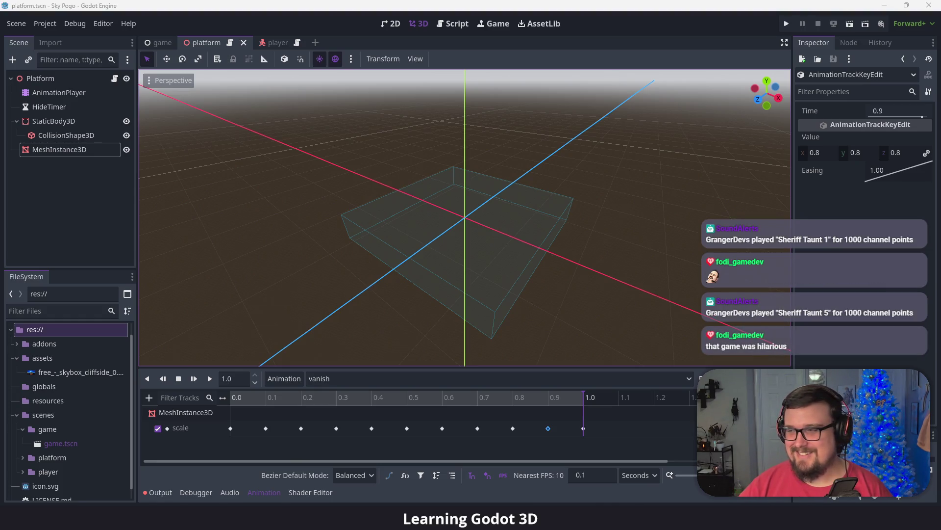
pyautogui.click(521, 6)
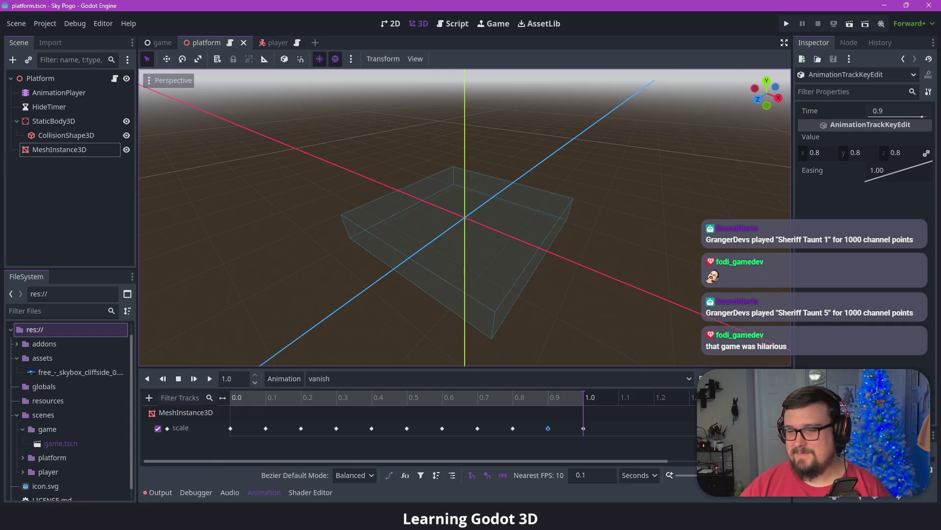
pyautogui.press('Escape')
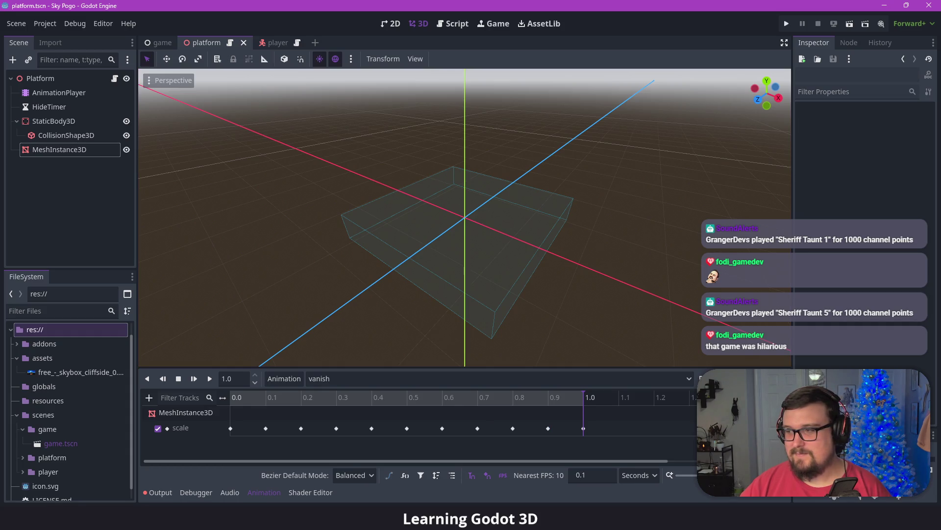
# - Play the vanish animation preview several times in a row
pyautogui.click(210, 379)
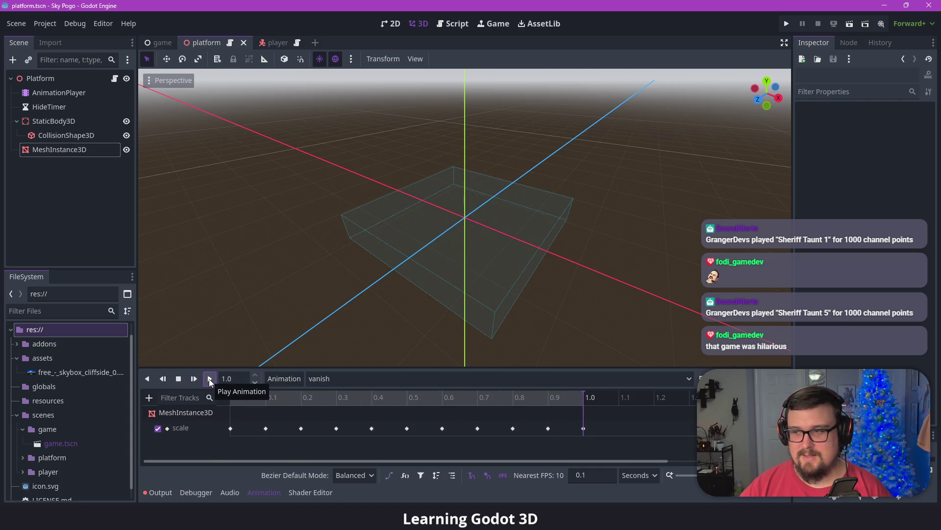
pyautogui.click(210, 379)
pyautogui.click(210, 379)
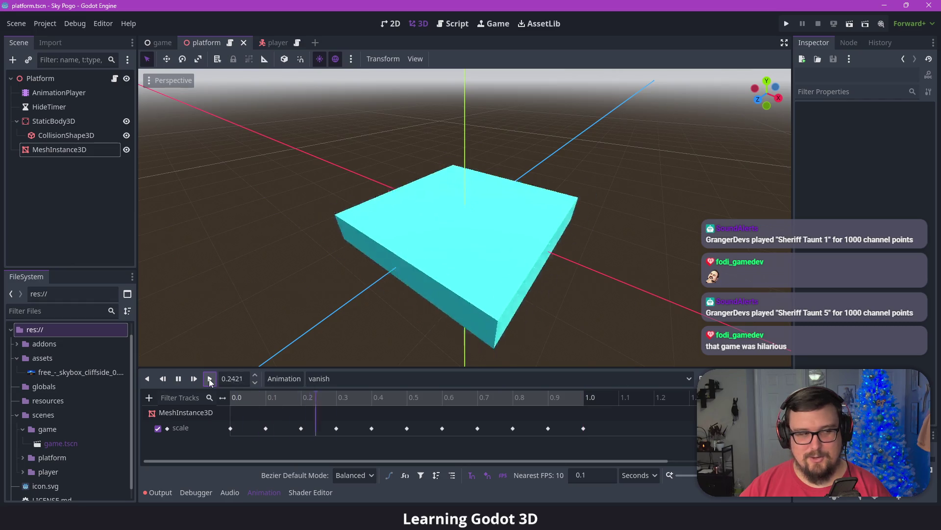
pyautogui.click(210, 379)
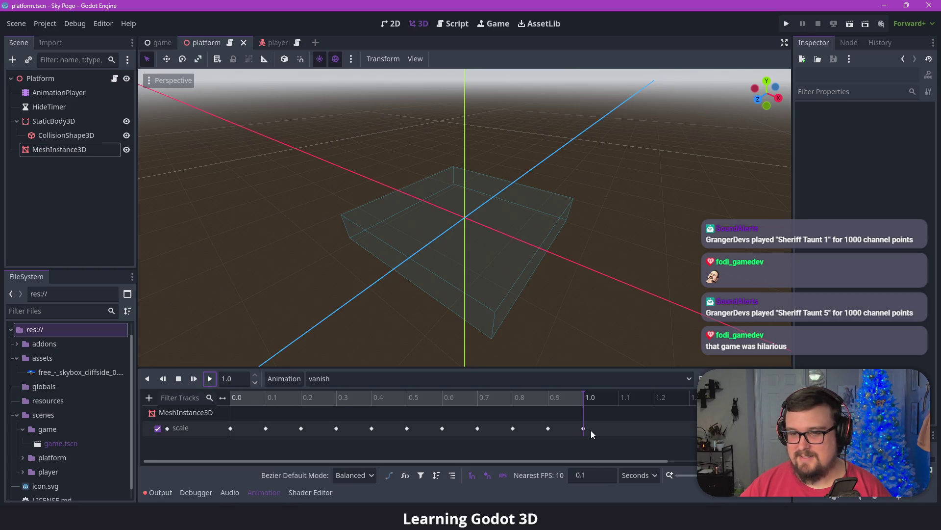
# - Select the final 1.0 s scale key at (0, 0, 0) to inspect it
pyautogui.moveTo(583, 430)
pyautogui.moveTo(583, 429); pyautogui.dragTo(564, 431)
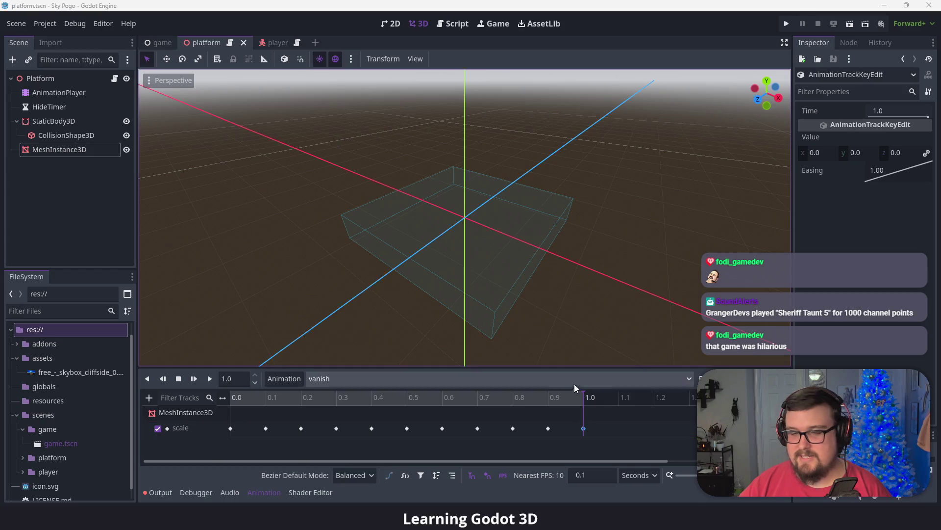
pyautogui.hotkey('alt', 'Tab')
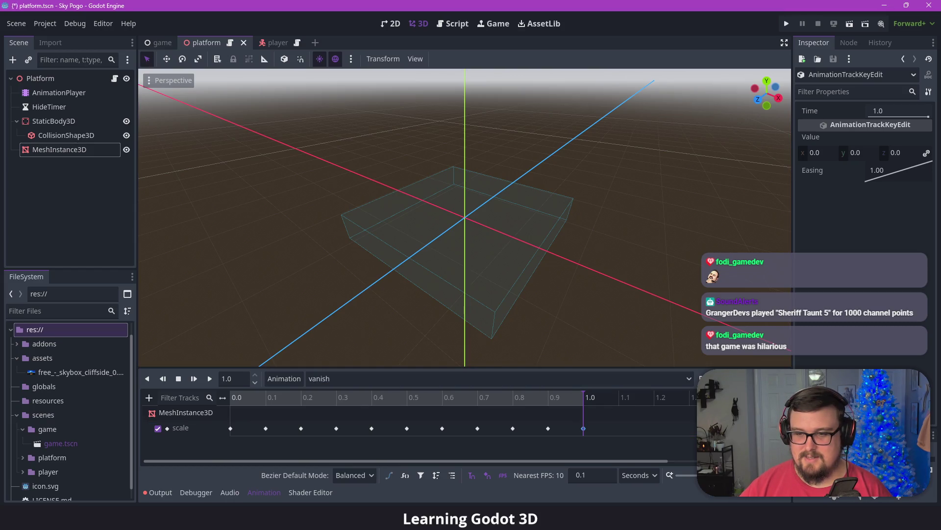
pyautogui.scroll(-2, 625, 427)
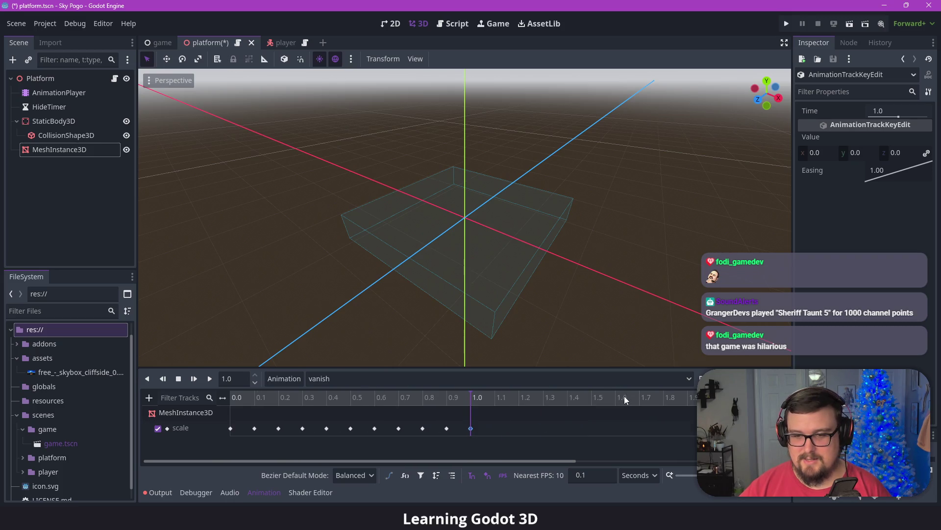
# - Move the final zero-scale key to 2.0 s and spread later keys out to about 1.6 and 1.2 s
pyautogui.scroll(-1, 623, 399)
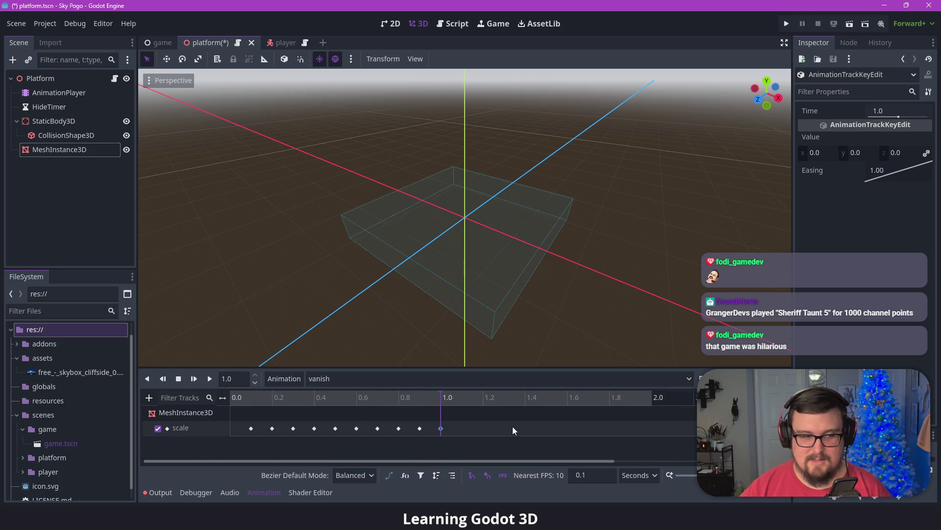
pyautogui.moveTo(442, 428); pyautogui.dragTo(656, 426)
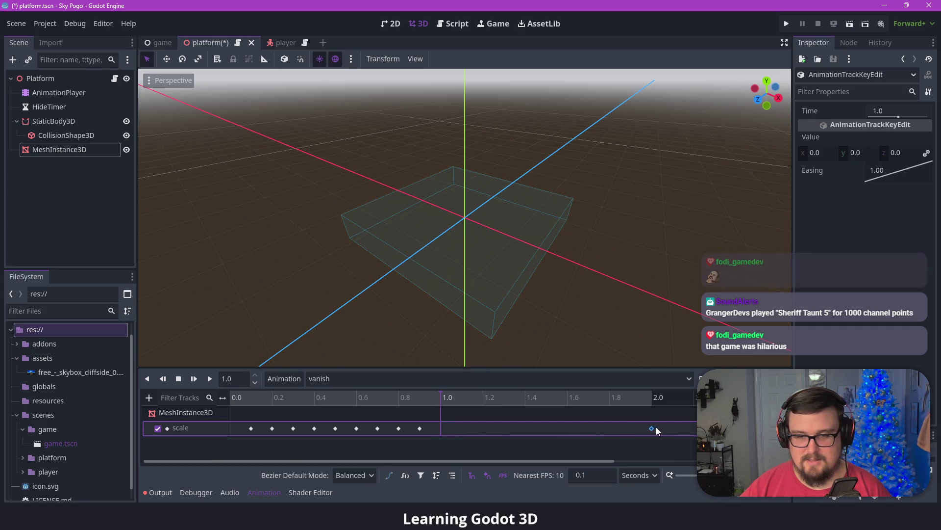
pyautogui.moveTo(420, 428)
pyautogui.mouseDown()
pyautogui.moveTo(578, 426)
pyautogui.moveTo(559, 427)
pyautogui.mouseUp()
pyautogui.click(398, 428)
pyautogui.moveTo(378, 428); pyautogui.dragTo(486, 426)
pyautogui.click(357, 428)
pyautogui.moveTo(407, 426); pyautogui.dragTo(407, 425)
# - Respace the remaining scale keys to about 1.7, 1.5, 1.4, 0.7 and 0.5 s
pyautogui.click(568, 428)
pyautogui.moveTo(492, 428)
pyautogui.mouseDown()
pyautogui.moveTo(581, 430)
pyautogui.moveTo(567, 430)
pyautogui.mouseUp()
pyautogui.click(548, 428)
pyautogui.moveTo(402, 429); pyautogui.dragTo(528, 428)
pyautogui.moveTo(336, 428); pyautogui.dragTo(379, 428)
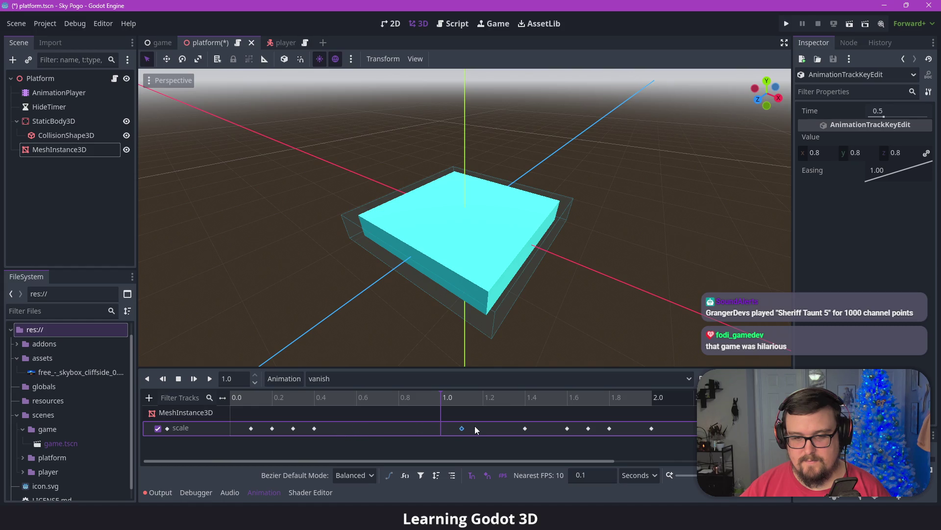
pyautogui.moveTo(314, 428); pyautogui.dragTo(377, 429)
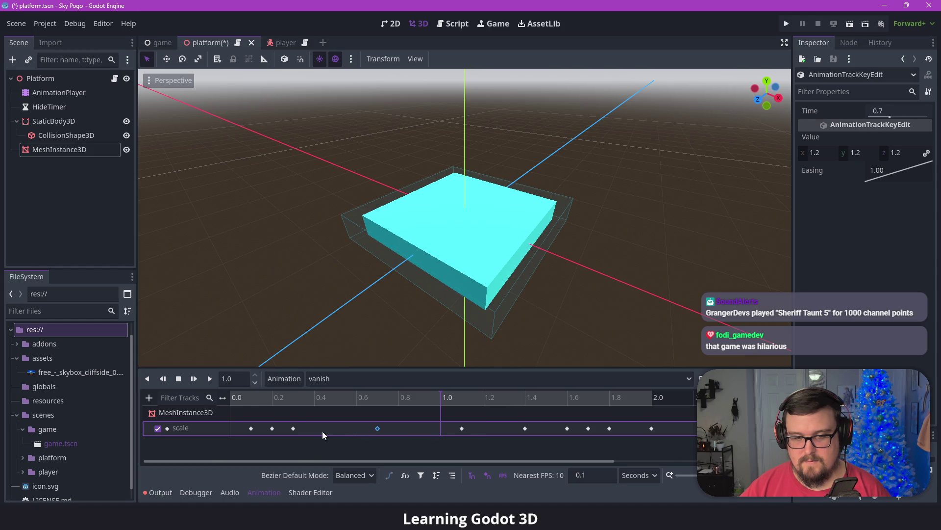
pyautogui.moveTo(293, 428); pyautogui.dragTo(340, 429)
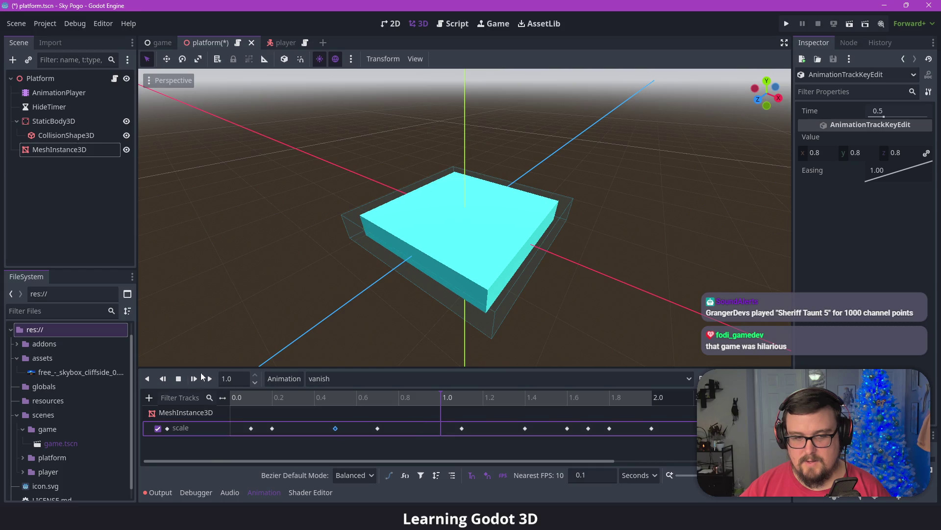
# - Rewind to 0 s and play the retimed vanish animation several times
pyautogui.click(233, 400)
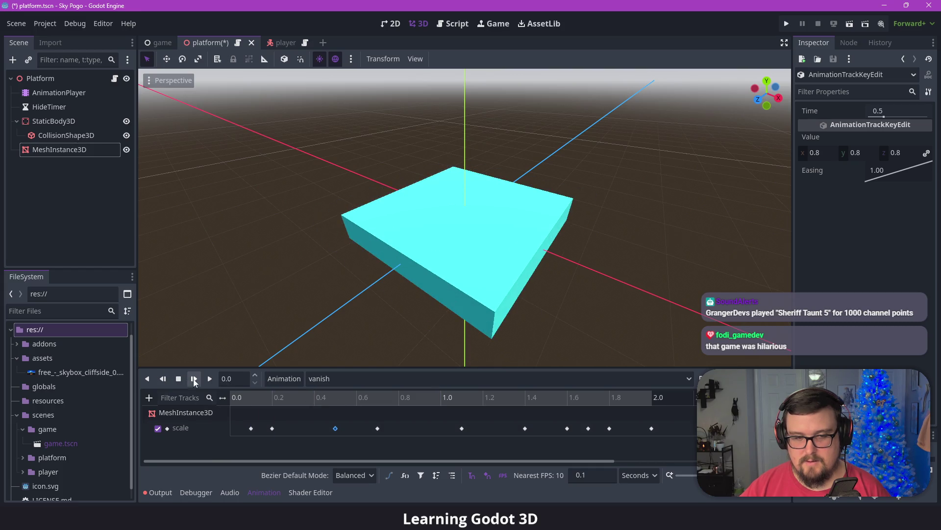
pyautogui.click(208, 380)
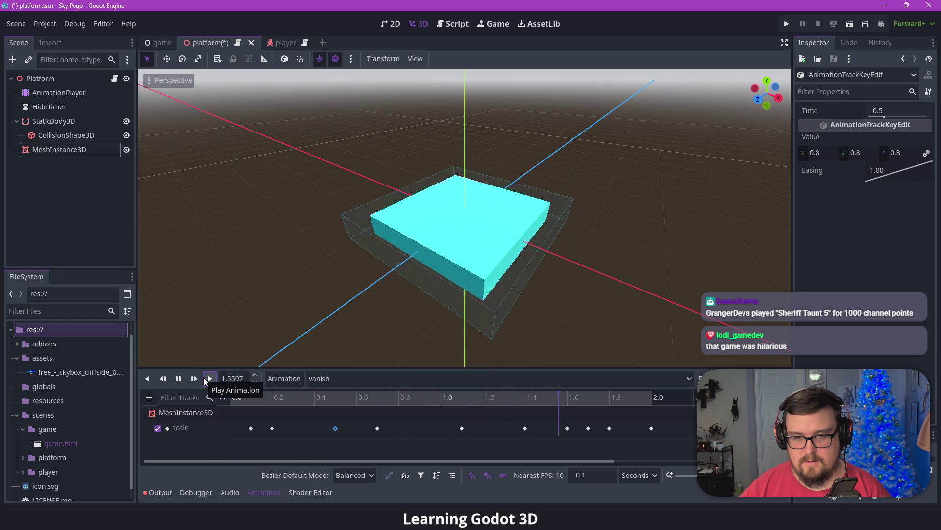
pyautogui.click(205, 380)
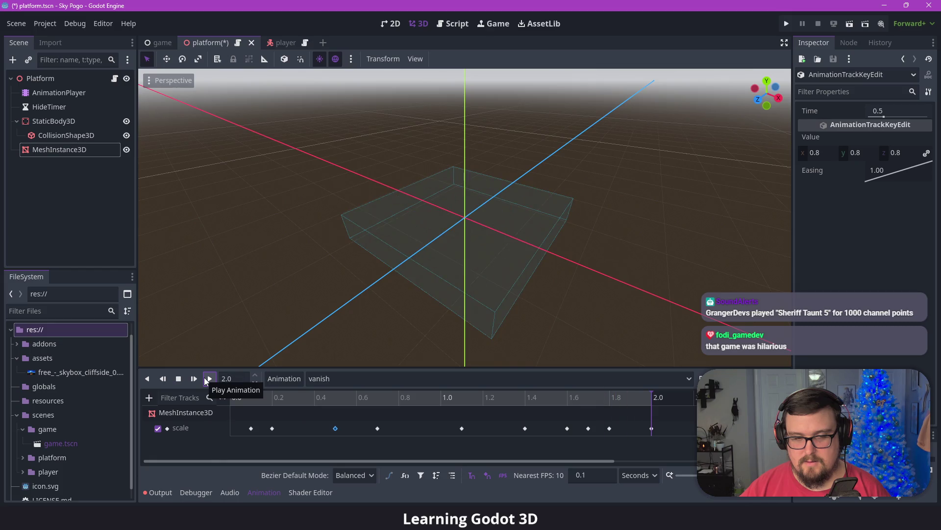
pyautogui.click(208, 380)
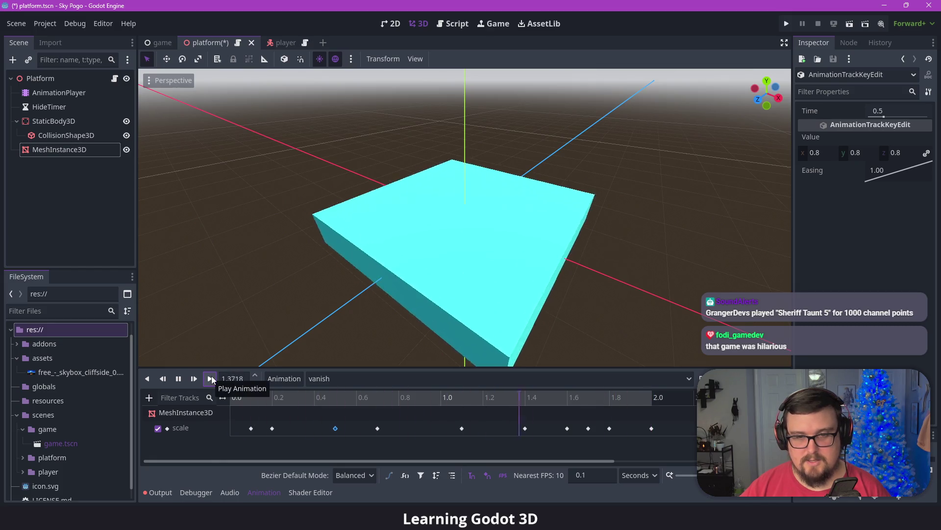
pyautogui.click(179, 382)
# - Nudge two early scale keys to about 0.8 and 0.6 s and replay the animation
pyautogui.click(272, 428)
pyautogui.moveTo(372, 430); pyautogui.dragTo(403, 428)
pyautogui.moveTo(336, 430); pyautogui.dragTo(349, 428)
pyautogui.click(209, 379)
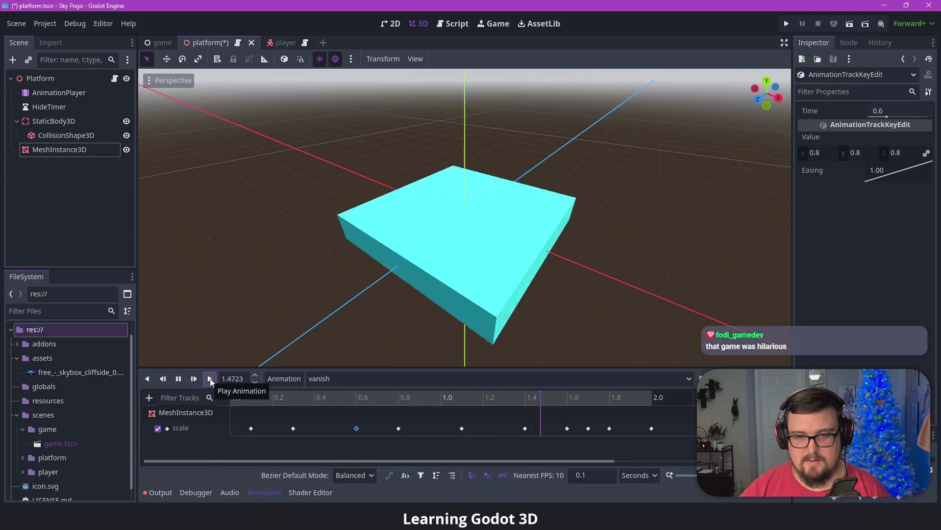
pyautogui.click(178, 379)
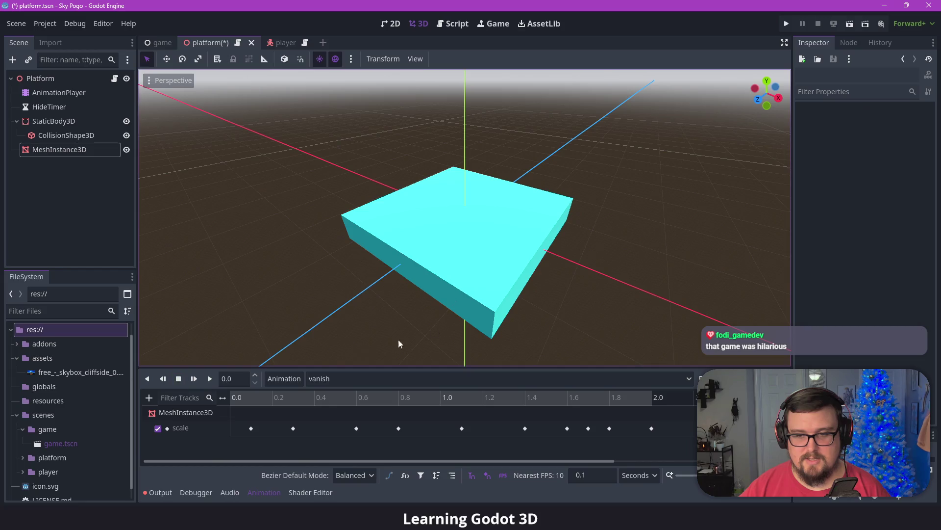
# - Save the platform scene, test-run the game, close it, and bring back the Animation timeline
pyautogui.hotkey('ctrl', 's')
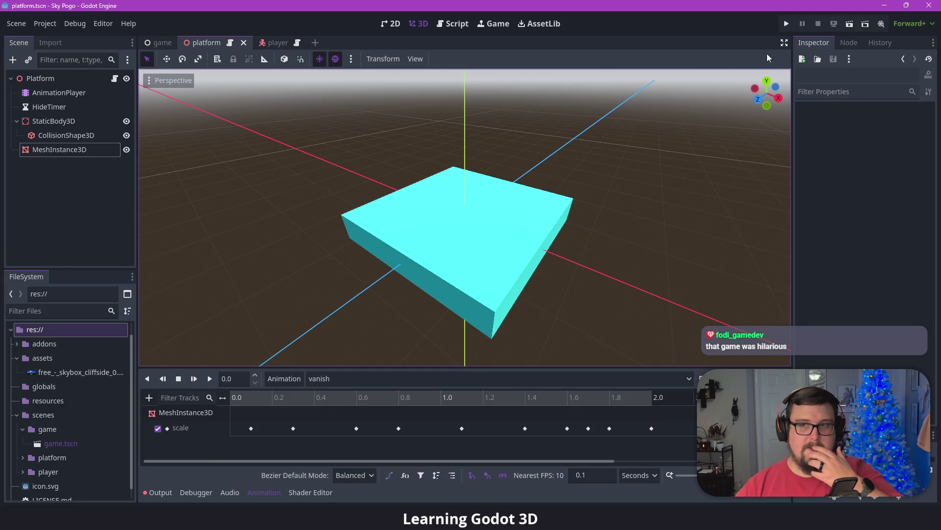
pyautogui.click(787, 23)
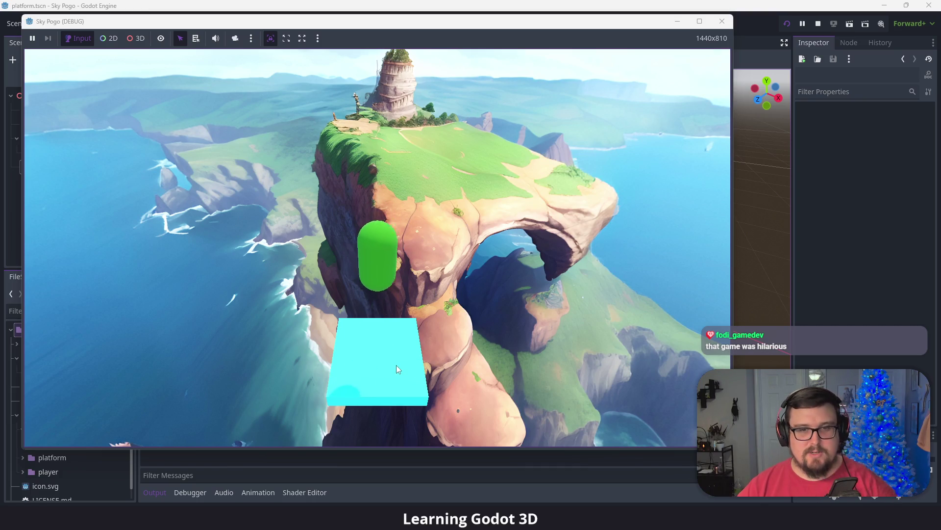
pyautogui.click(726, 25)
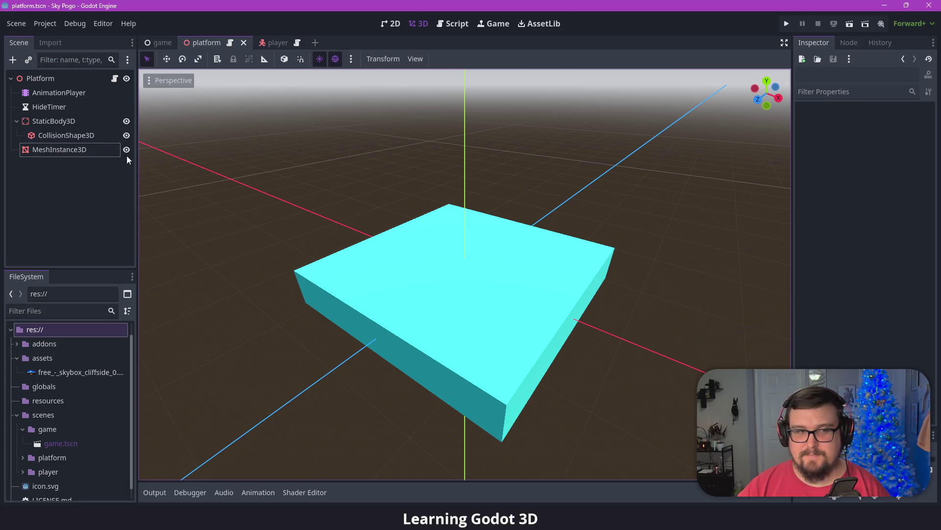
pyautogui.click(250, 492)
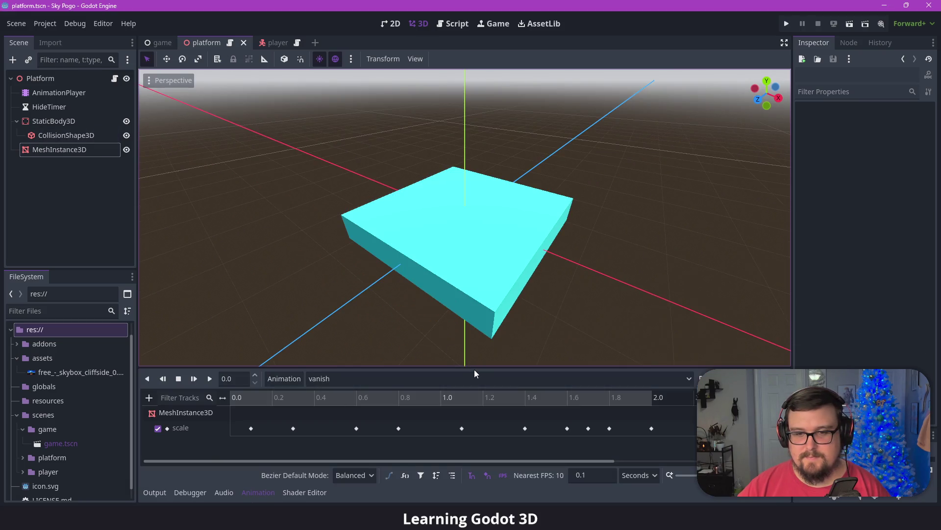
# - Enlarge the Animation panel, scrub vanish to 0.1 s and back to 0, then select MeshInstance3D
pyautogui.moveTo(473, 372); pyautogui.dragTo(473, 363)
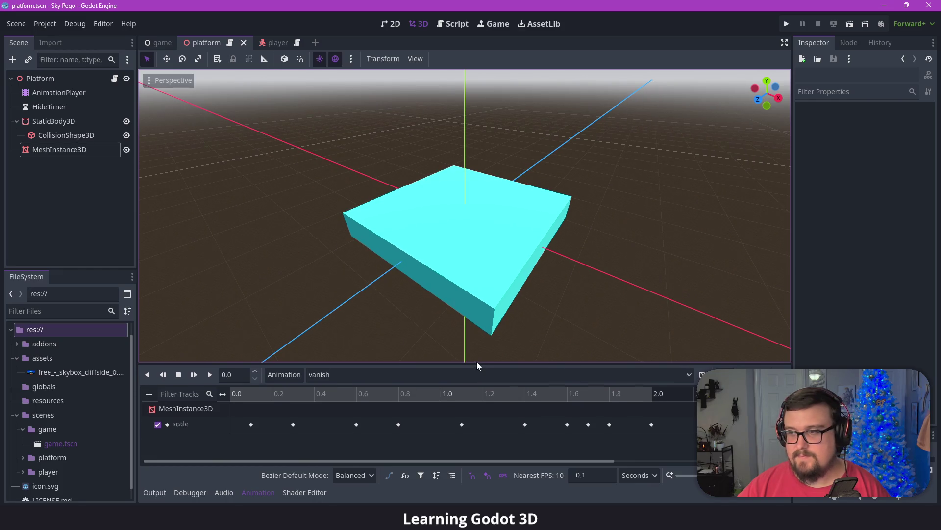
pyautogui.click(252, 396)
pyautogui.moveTo(252, 397); pyautogui.dragTo(230, 394)
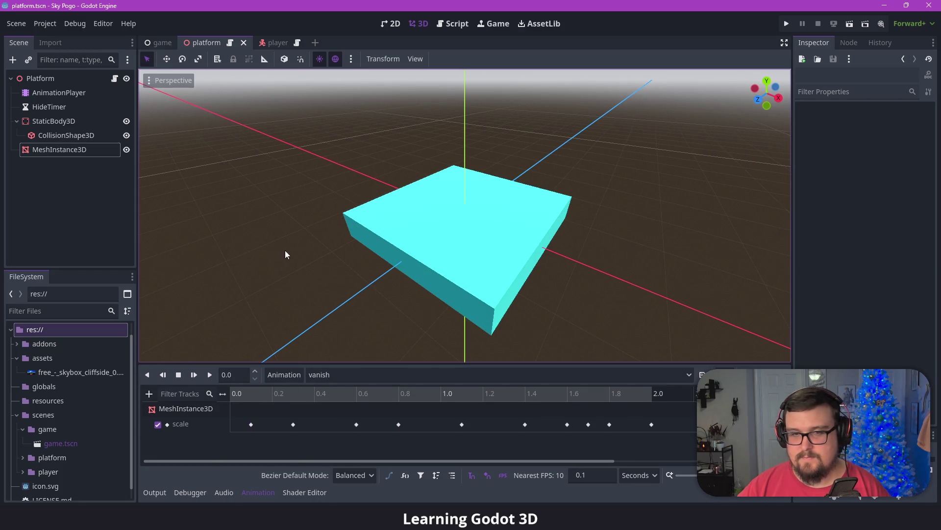
pyautogui.click(77, 152)
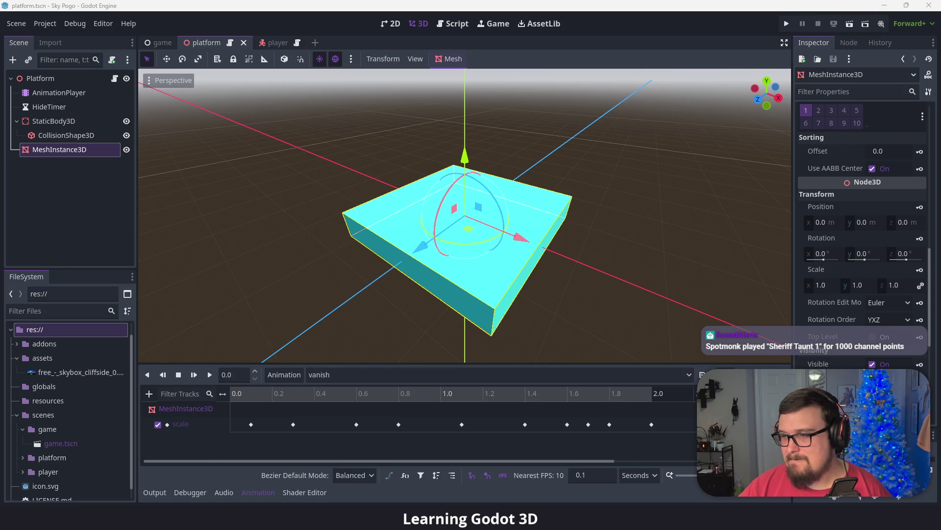
pyautogui.click(648, 375)
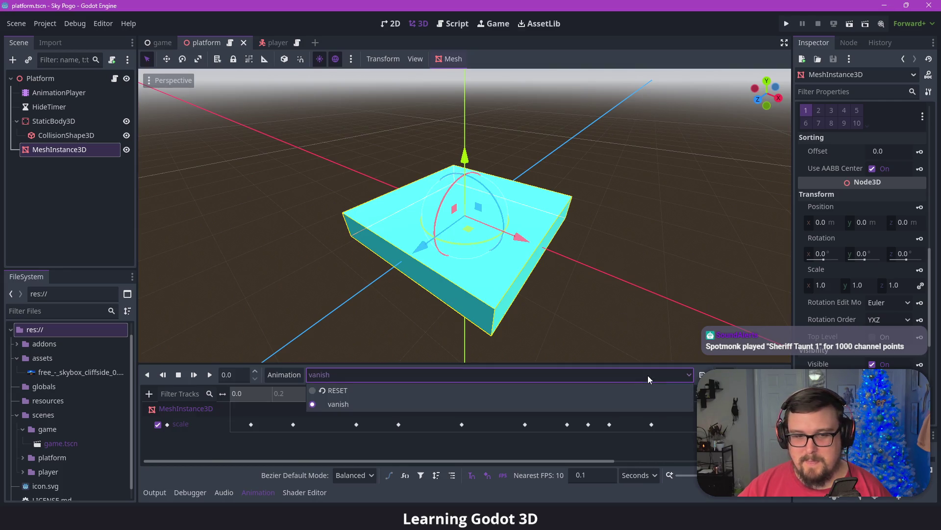
pyautogui.click(391, 391)
pyautogui.click(353, 374)
pyautogui.click(326, 402)
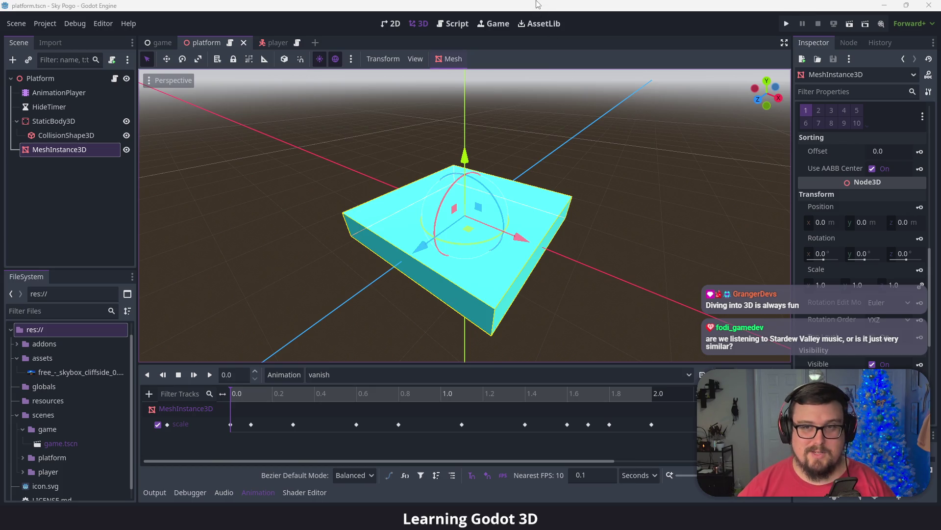
pyautogui.click(637, 49)
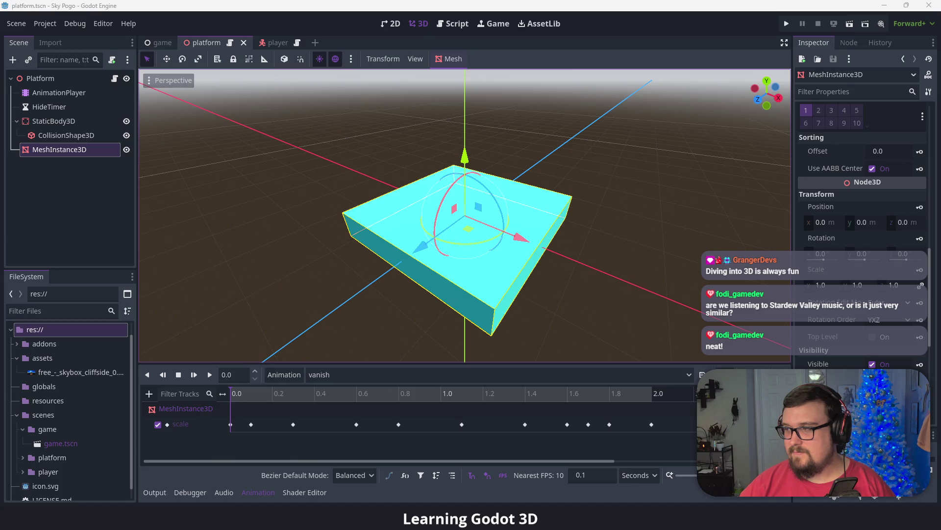
pyautogui.click(444, 380)
pyautogui.click(375, 387)
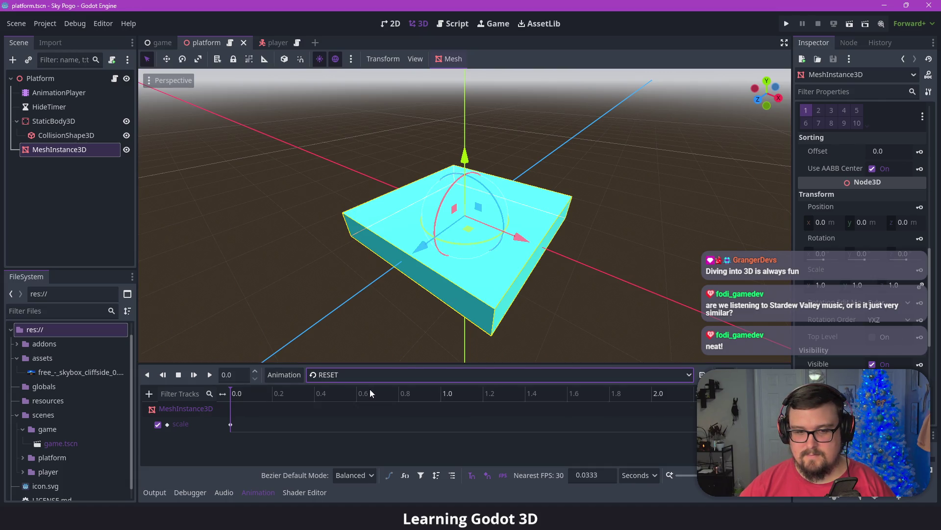
pyautogui.click(231, 424)
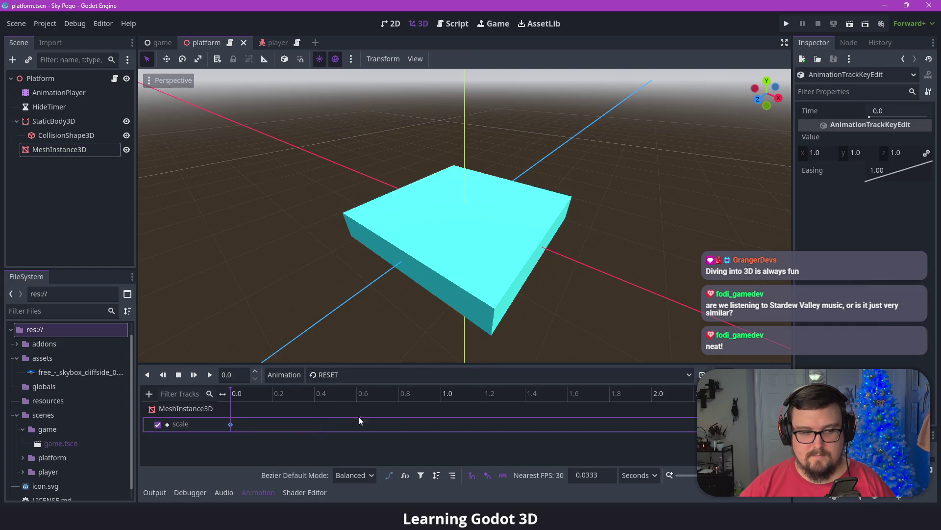
pyautogui.click(441, 375)
pyautogui.click(436, 405)
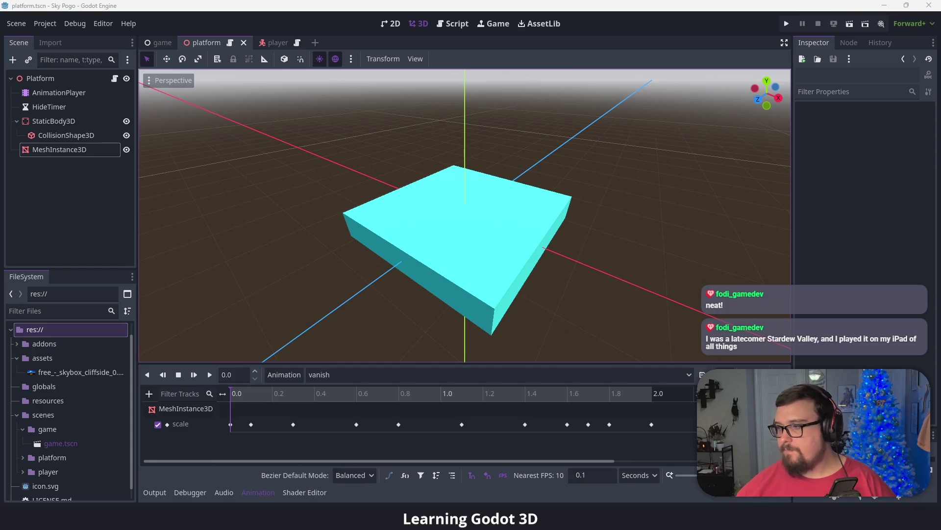
pyautogui.click(643, 269)
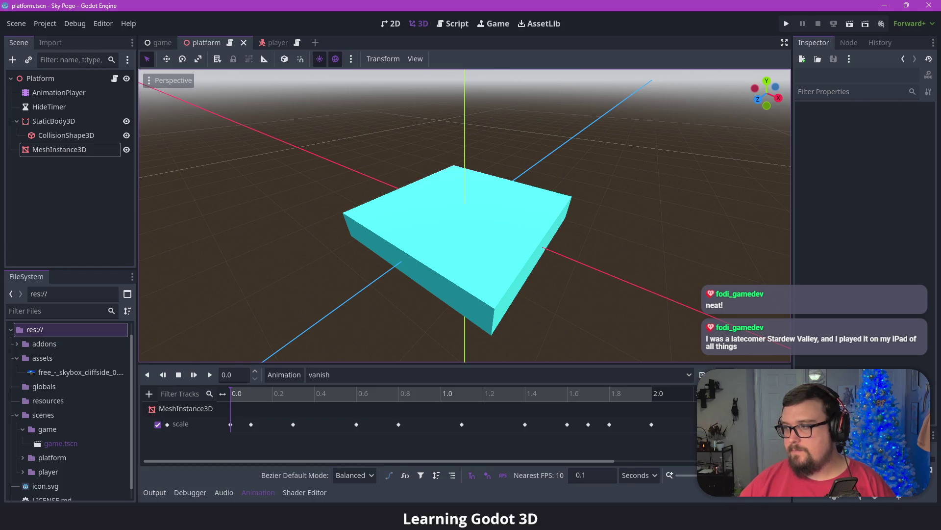
pyautogui.hotkey('alt', 'Tab')
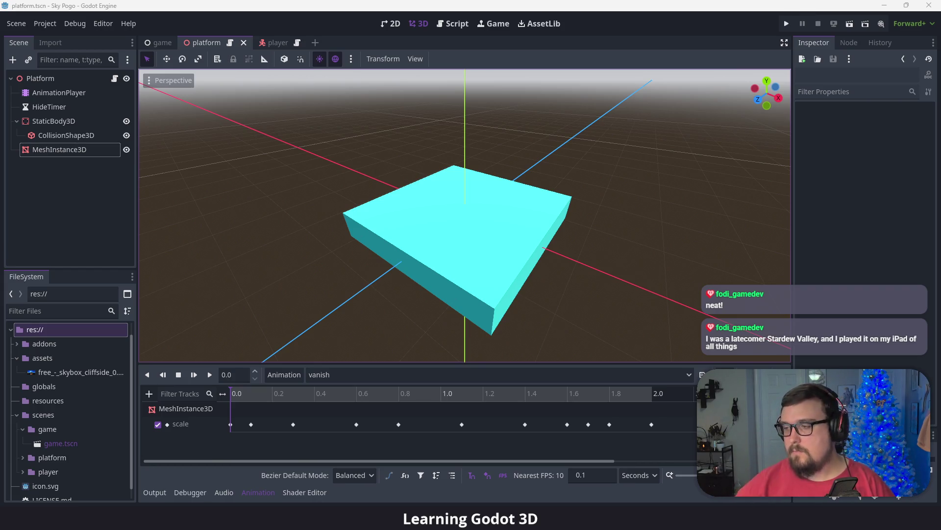
# - Inspect the HideTimer's settings and open platform.gd in the script editor
pyautogui.click(57, 107)
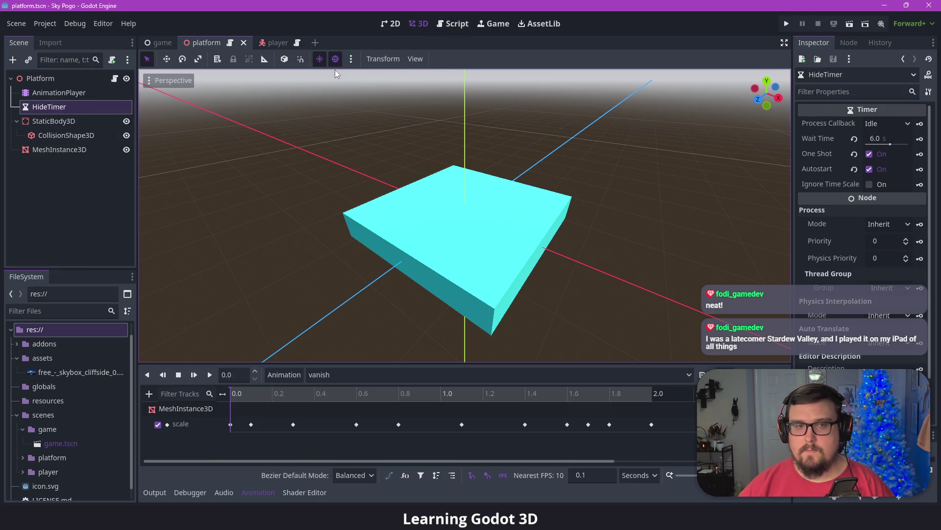
pyautogui.click(230, 43)
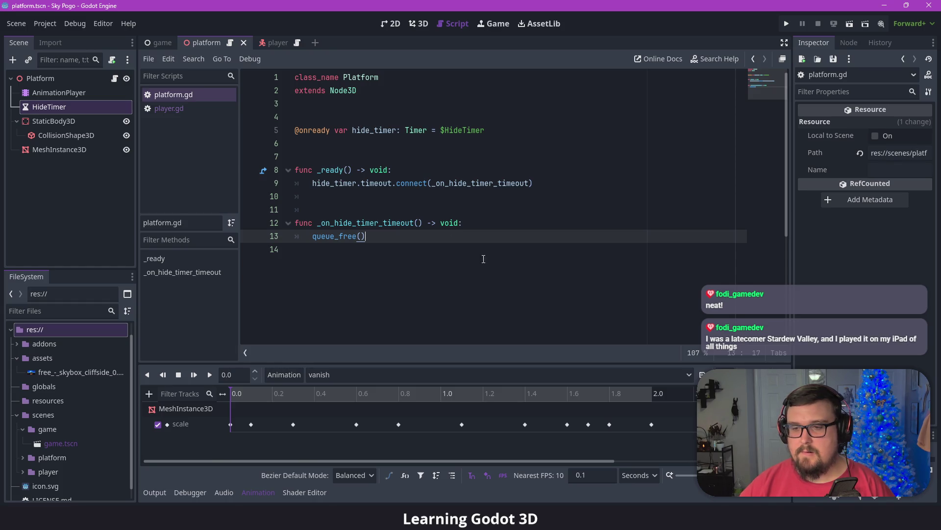
# - Review the HideTimer's wait time and save the script and scene
pyautogui.click(258, 492)
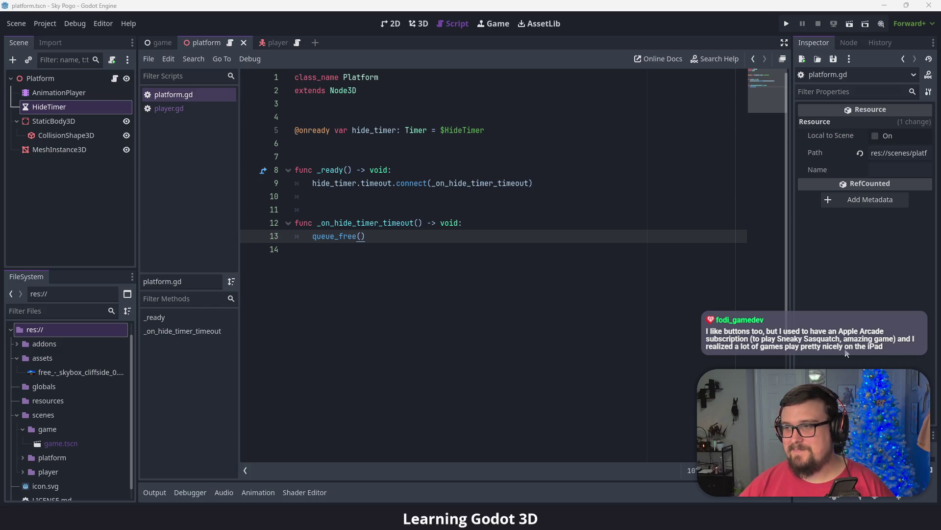
pyautogui.click(486, 252)
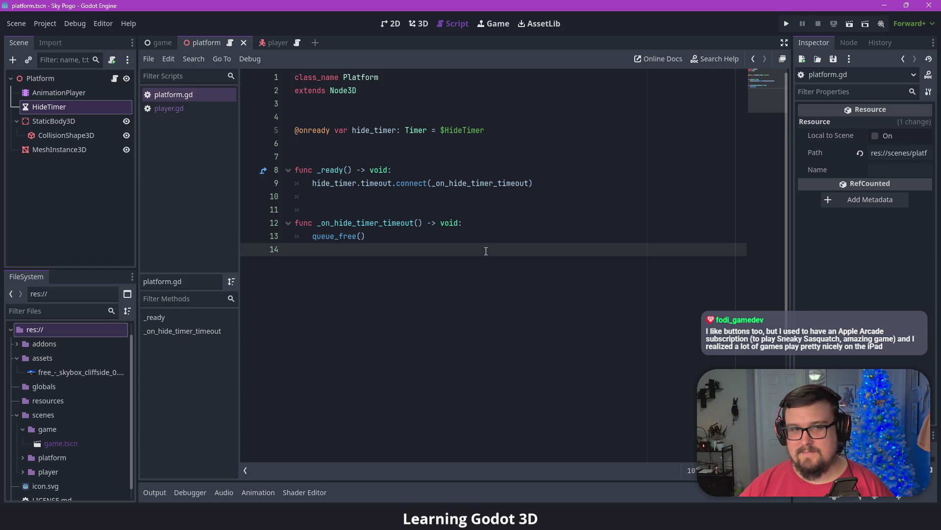
pyautogui.click(117, 109)
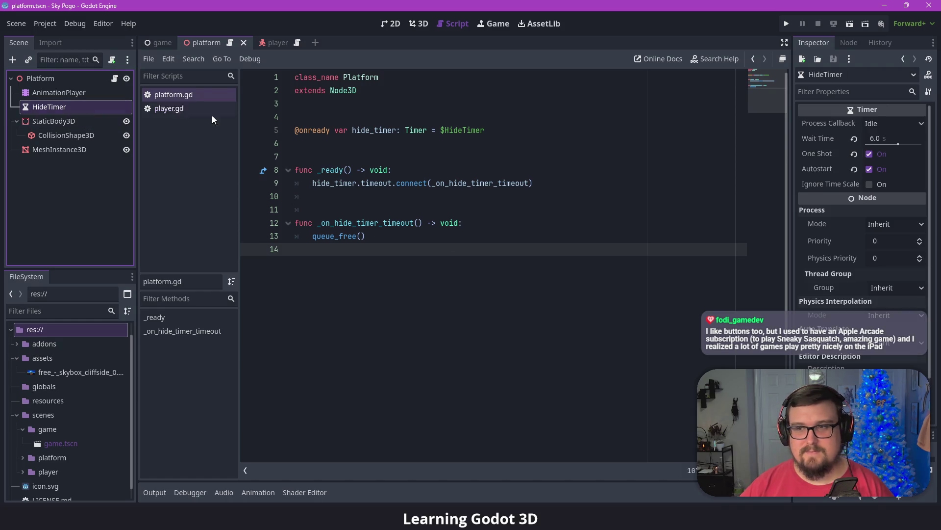
pyautogui.click(870, 155)
pyautogui.click(391, 236)
pyautogui.hotkey('ctrl', 's')
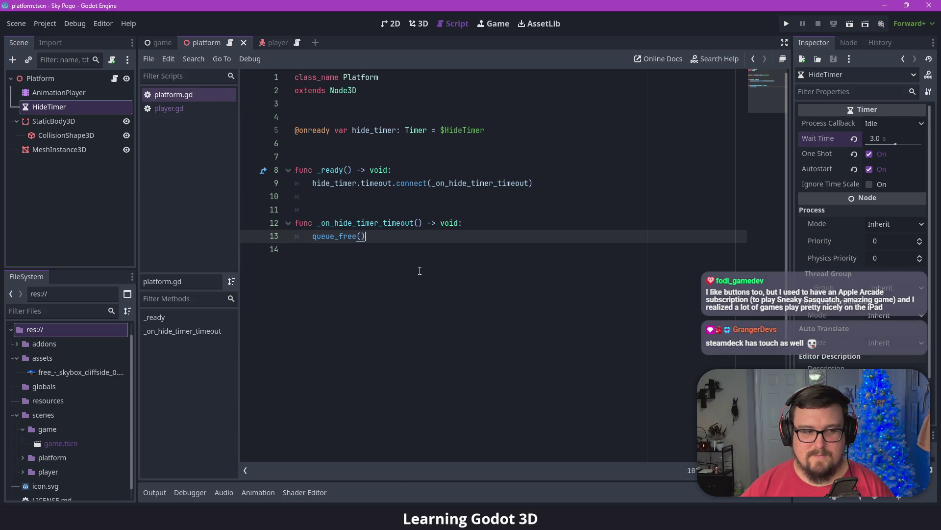
pyautogui.moveTo(59, 92); pyautogui.dragTo(381, 146)
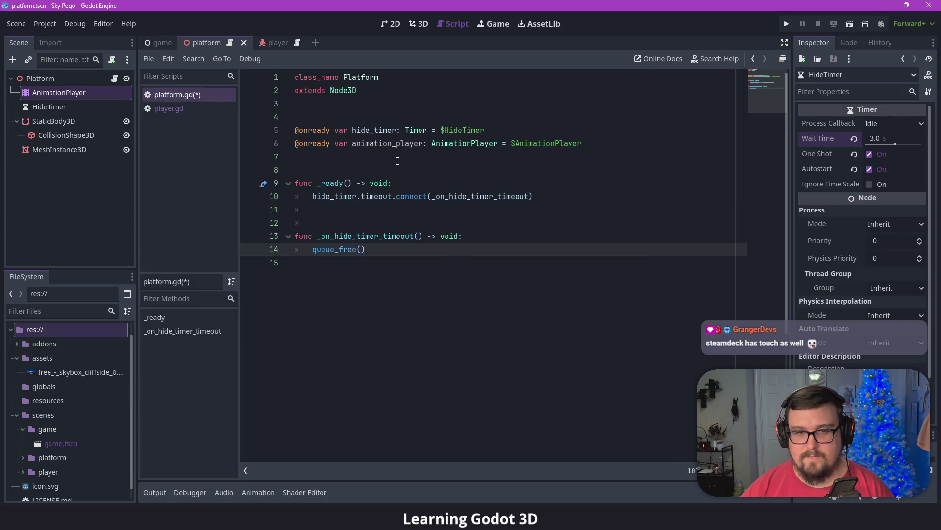
pyautogui.click(391, 143)
pyautogui.moveTo(393, 145); pyautogui.dragTo(371, 147)
pyautogui.press('BackSpace')
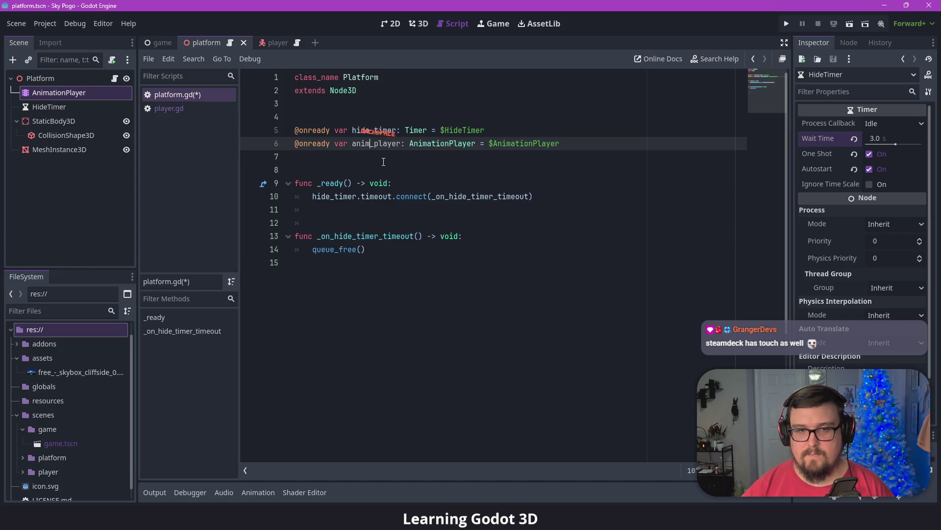
pyautogui.hotkey('ctrl', 's')
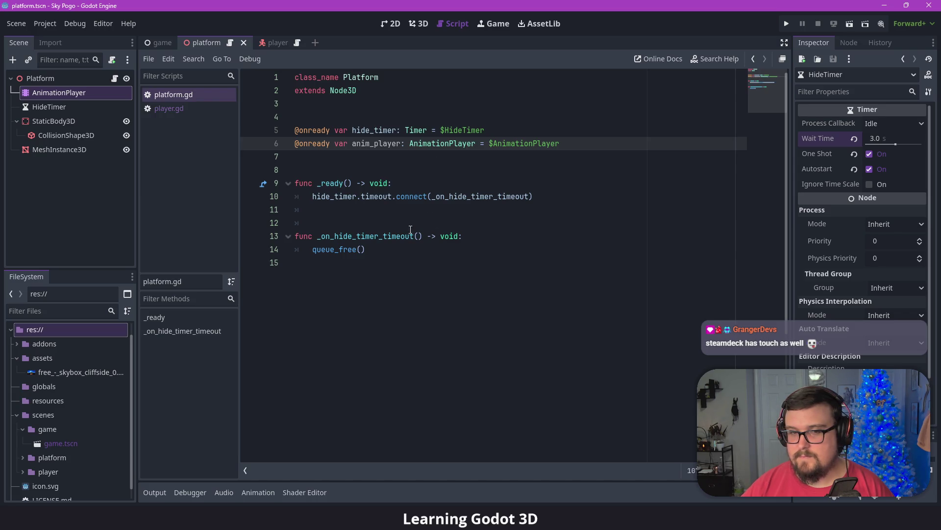
pyautogui.click(394, 252)
pyautogui.moveTo(314, 250); pyautogui.dragTo(386, 249)
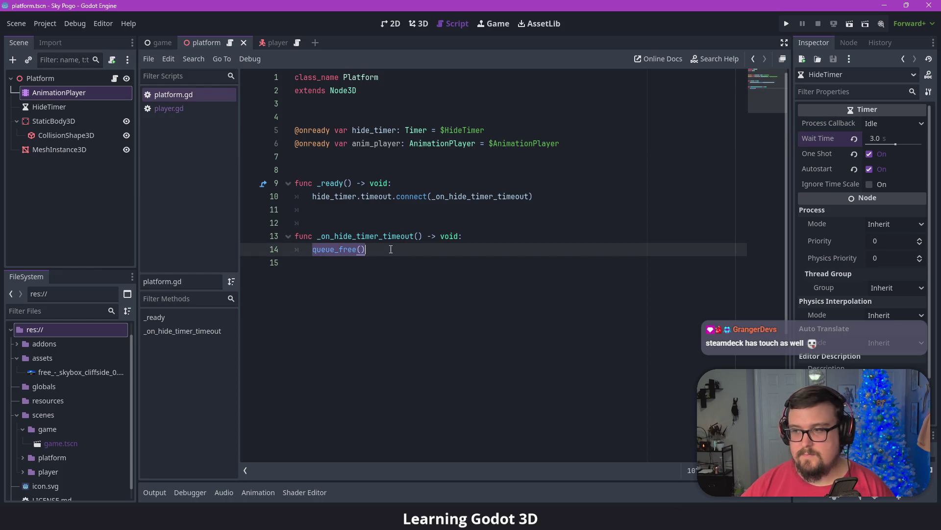
# - Replace queue_free() with anim_player.play("vanish") in the hide timer timeout handler
pyautogui.press('BackSpace')
pyautogui.write('anim_')
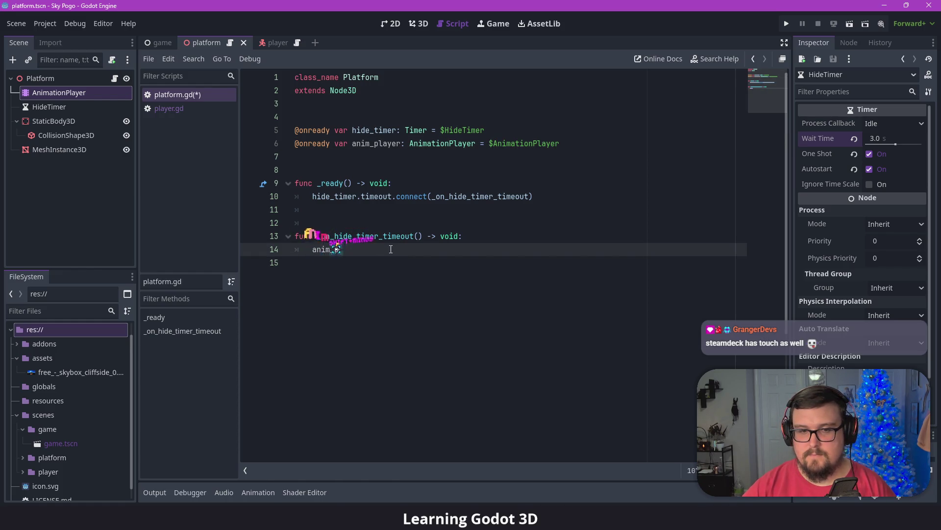
pyautogui.write('player.')
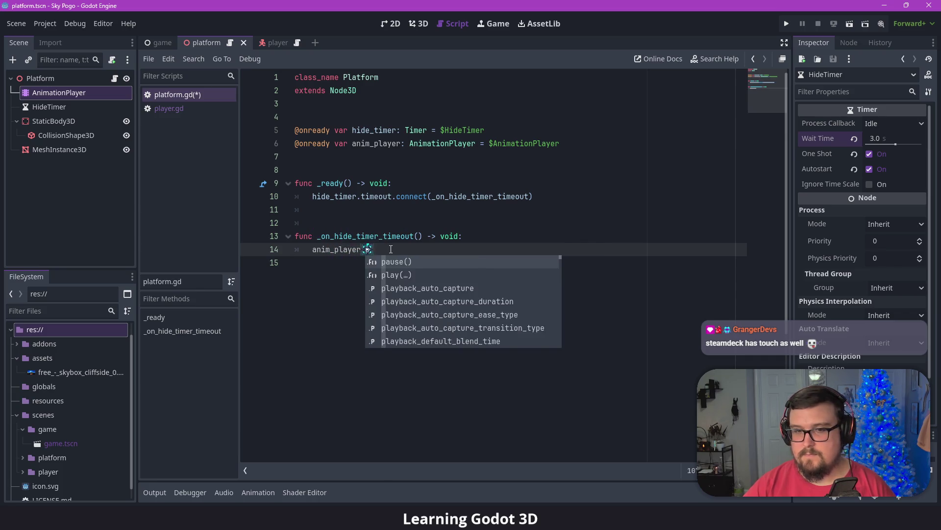
pyautogui.write('play(')
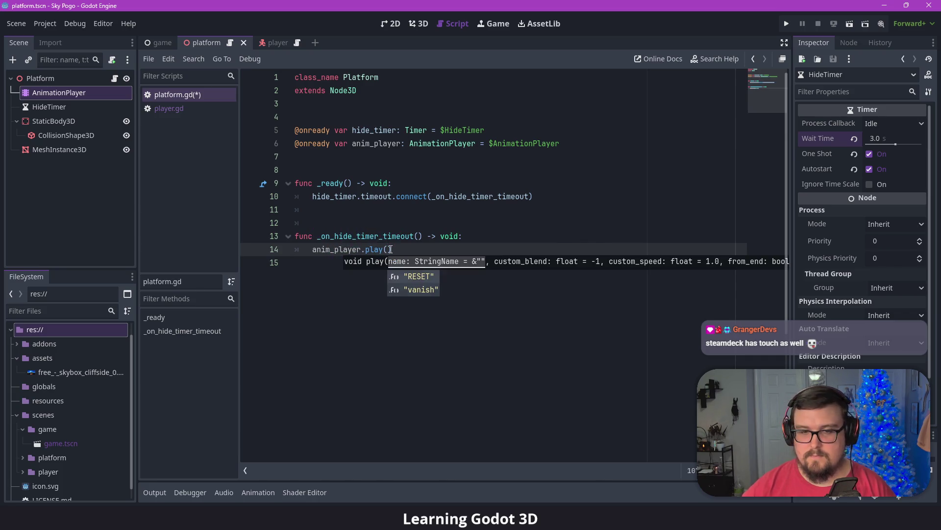
pyautogui.press('Down')
pyautogui.press('Return')
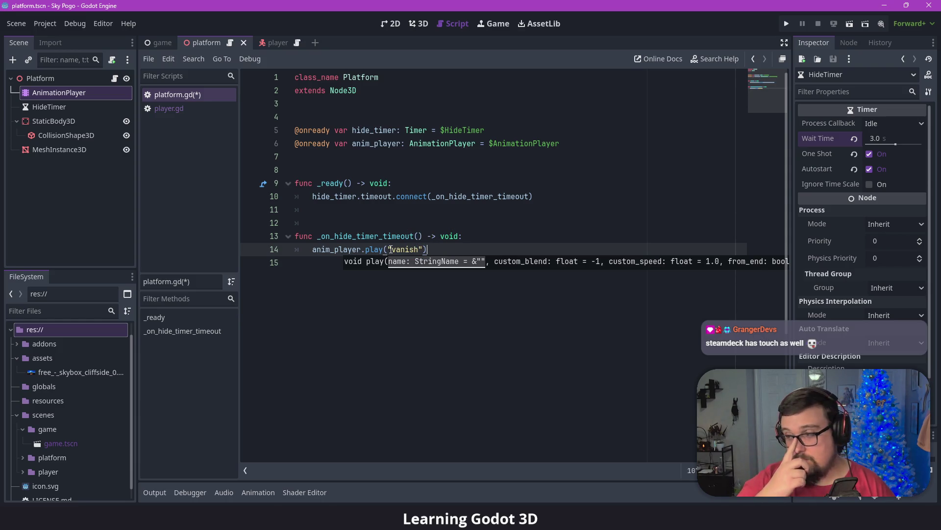
# - Add anim_player.animation_finished.connect(queue_free) on the next line
pyautogui.press('Return')
pyautogui.write('anim_player')
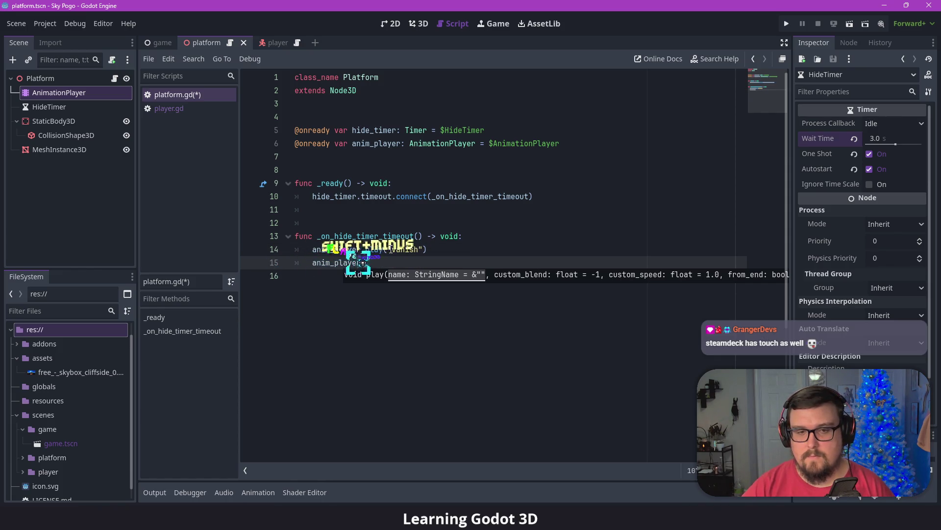
pyautogui.write('.end')
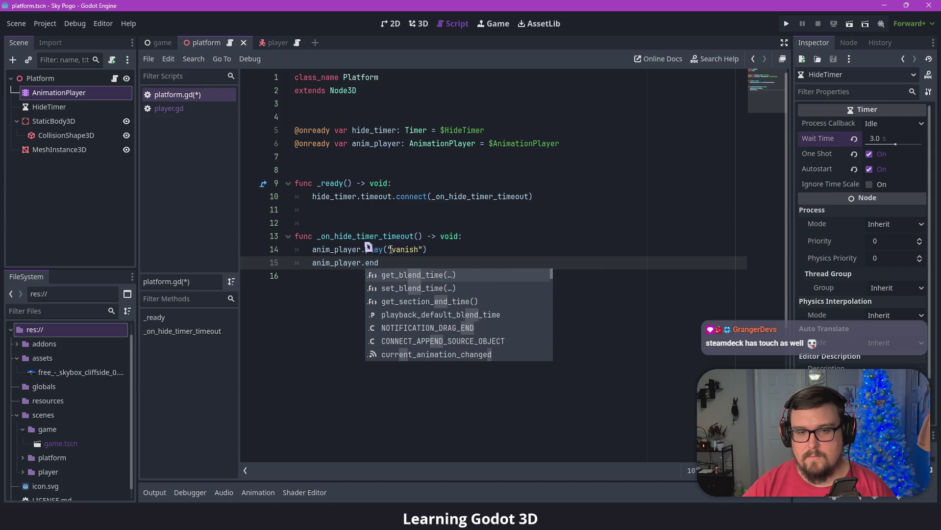
pyautogui.press('BackSpace')
pyautogui.press('BackSpace')
pyautogui.press('BackSpace')
pyautogui.write('ani')
pyautogui.write('imation')
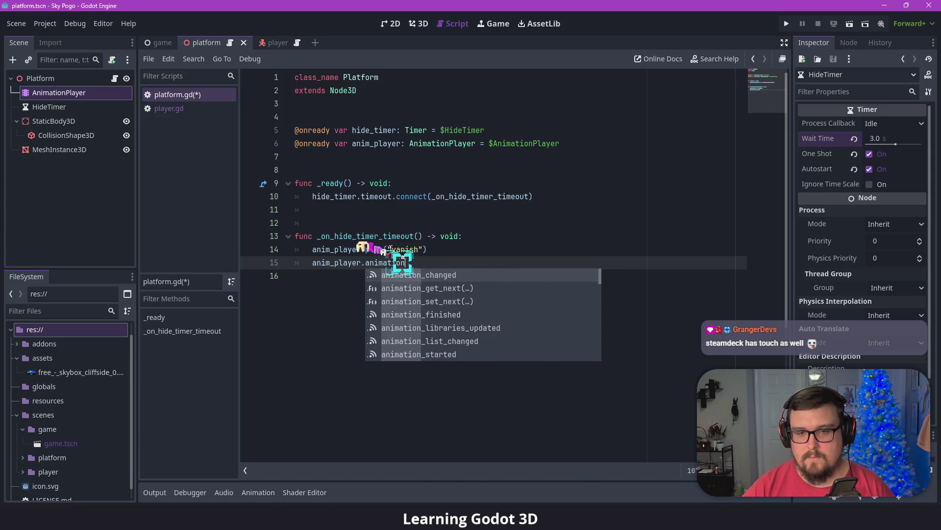
pyautogui.press('Down')
pyautogui.press('Down')
pyautogui.press('Down')
pyautogui.press('Return')
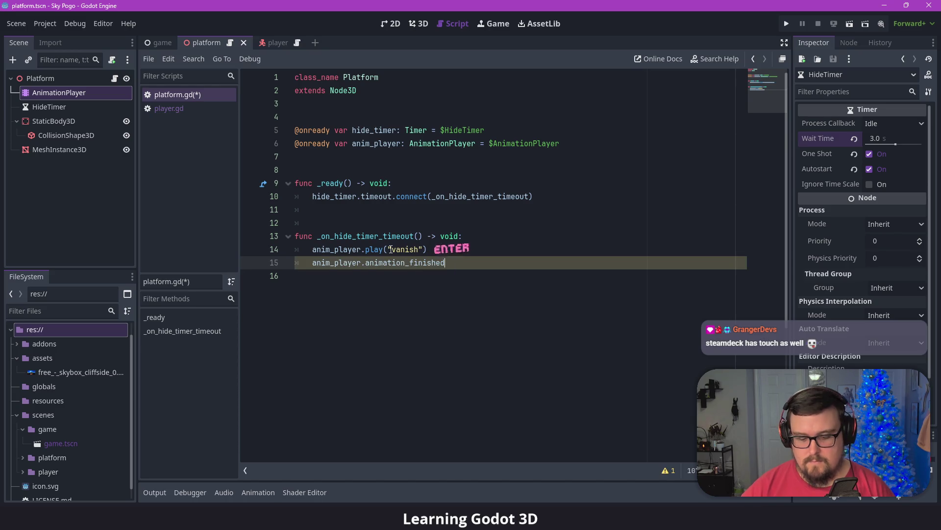
pyautogui.write('.conn')
pyautogui.press('Return')
pyautogui.write('queue_free)')
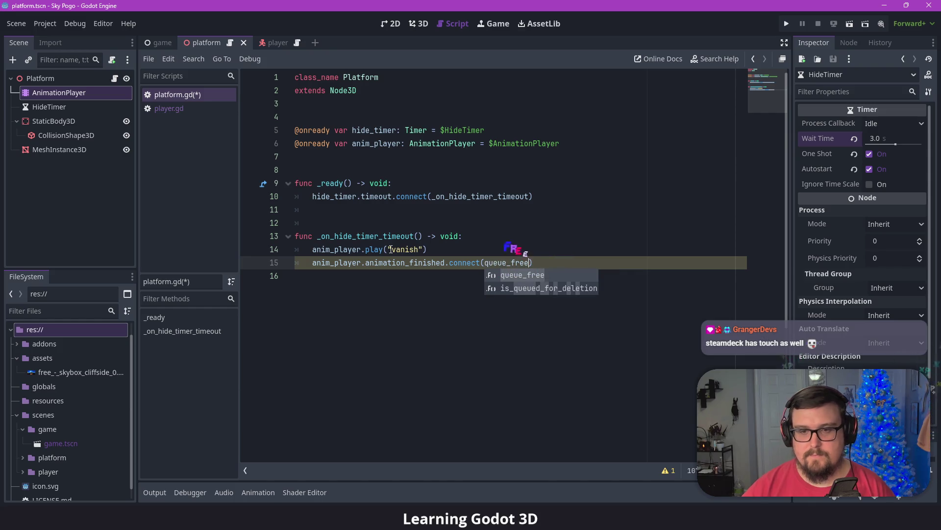
pyautogui.press('Return')
# - Save platform.gd and run the game to test the platforms
pyautogui.click(389, 283)
pyautogui.hotkey('ctrl', 's')
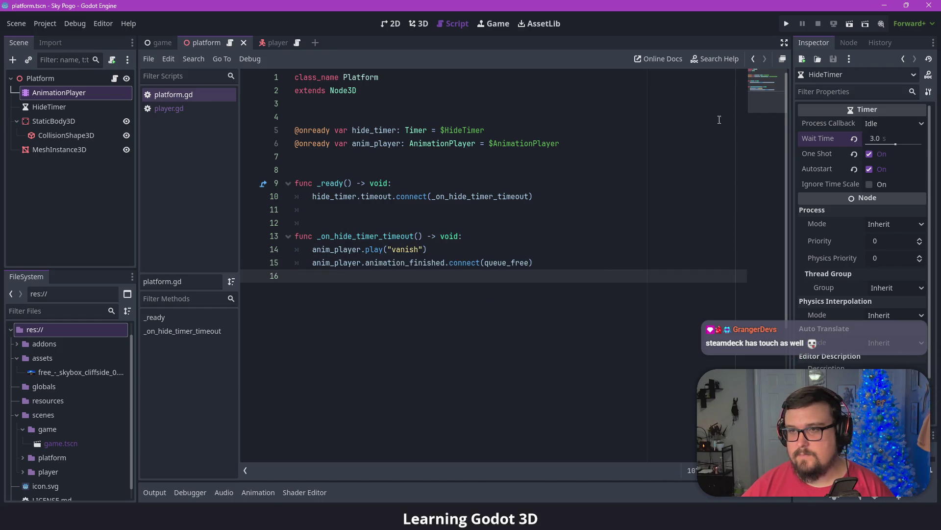
pyautogui.click(785, 24)
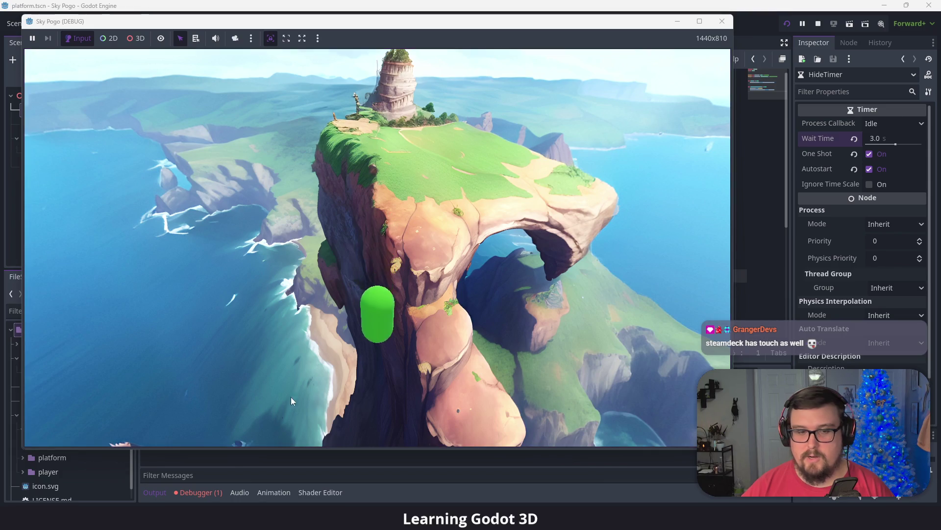
# - Close the game, read the queue_free argument error in the Debugger, stop the run, and return to the script
pyautogui.press('F8')
pyautogui.click(209, 490)
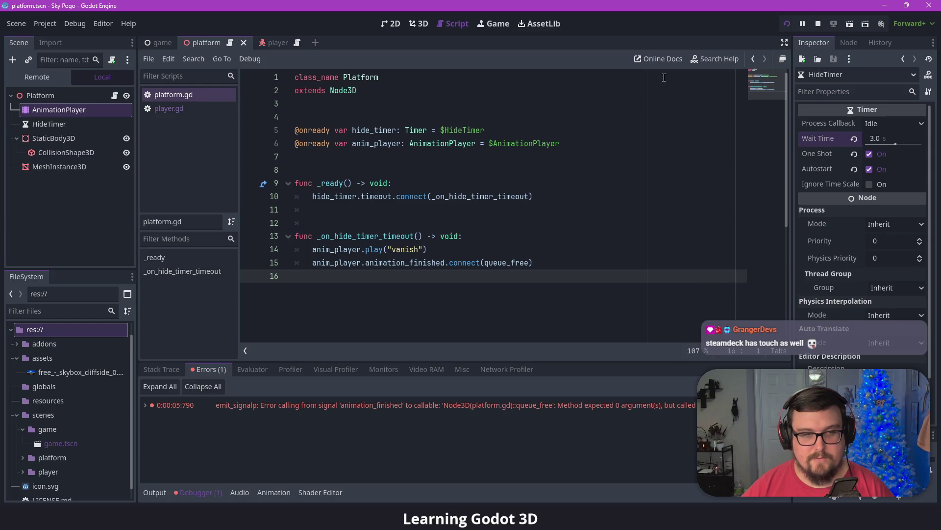
pyautogui.click(819, 25)
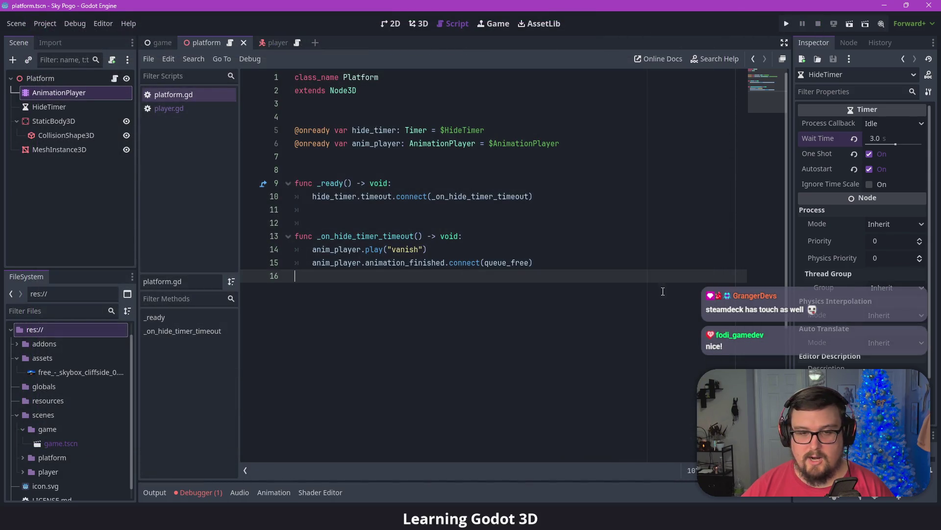
pyautogui.click(543, 260)
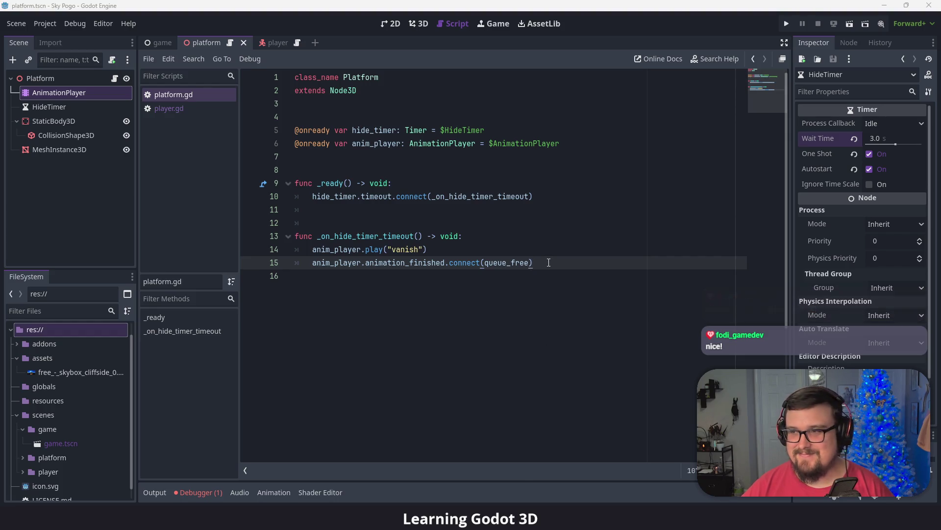
pyautogui.click(549, 262)
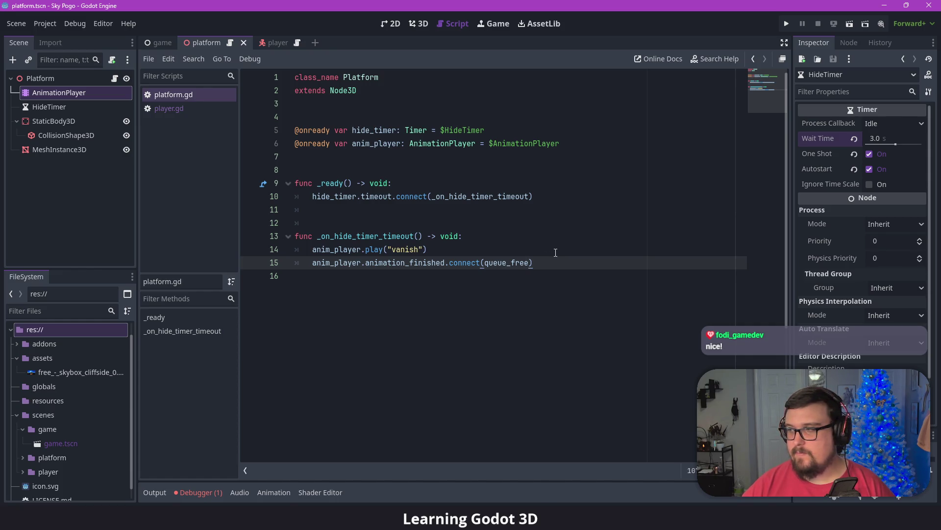
# - Cut queue_free from the timeout handler and connect anim_player.animation_finished to _on_animation_finished in _ready
pyautogui.hotkey('ctrl', 'x')
pyautogui.click(558, 196)
pyautogui.press('Return')
pyautogui.write('anim_player.animation')
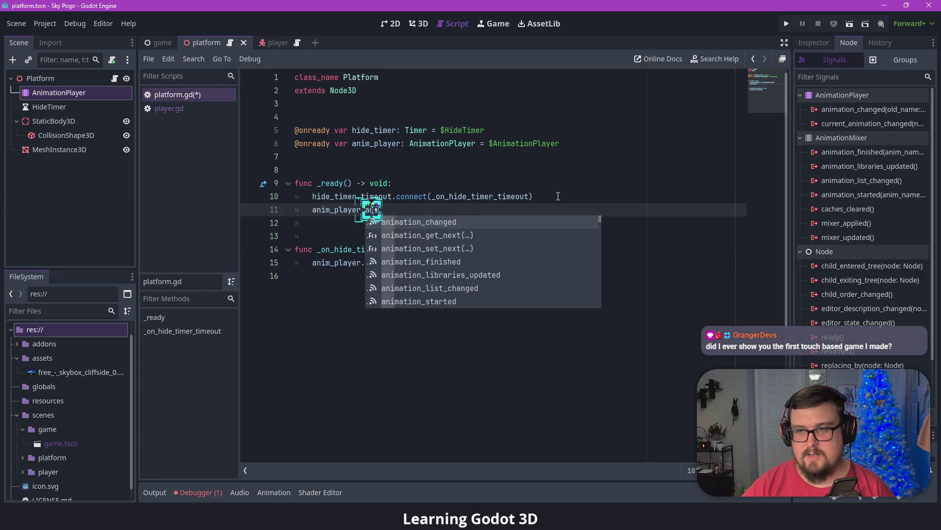
pyautogui.press('Down')
pyautogui.press('Down')
pyautogui.press('Down')
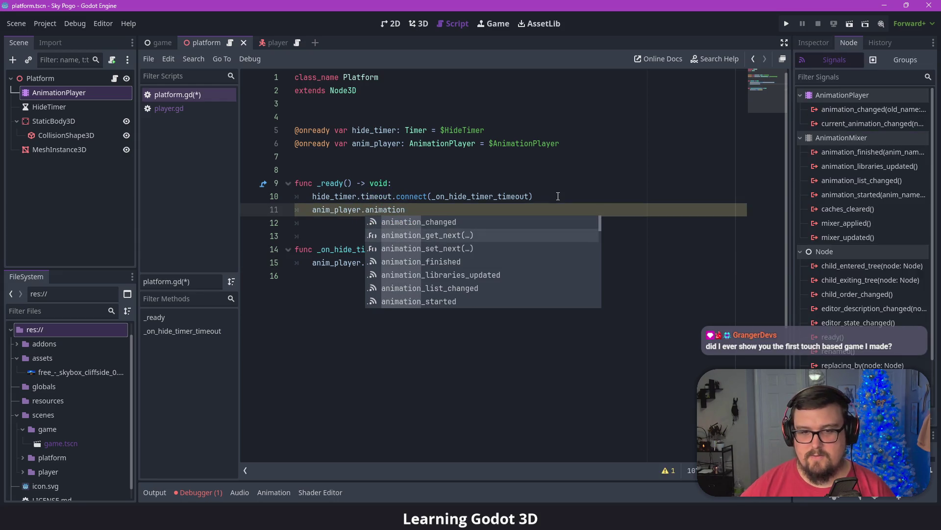
pyautogui.press('Return')
pyautogui.write('("')
pyautogui.press('BackSpace')
pyautogui.press('BackSpace')
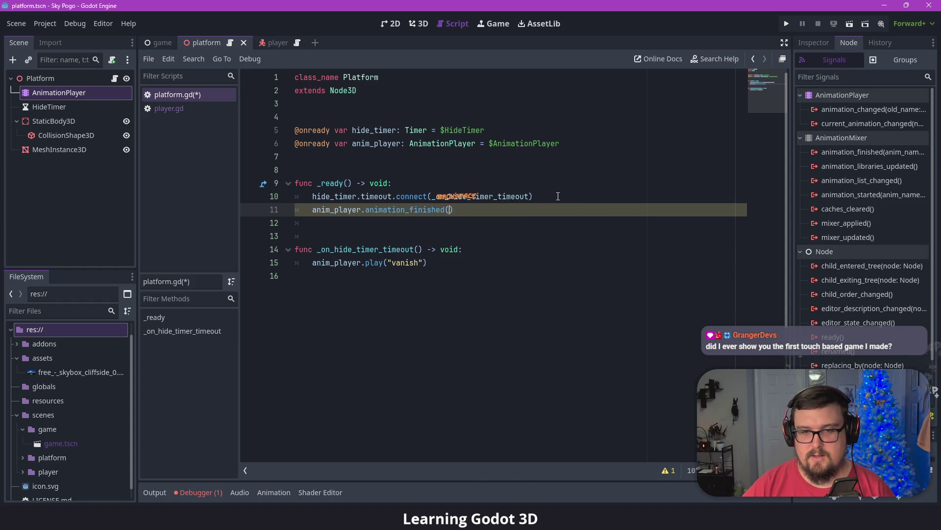
pyautogui.write('.connect(')
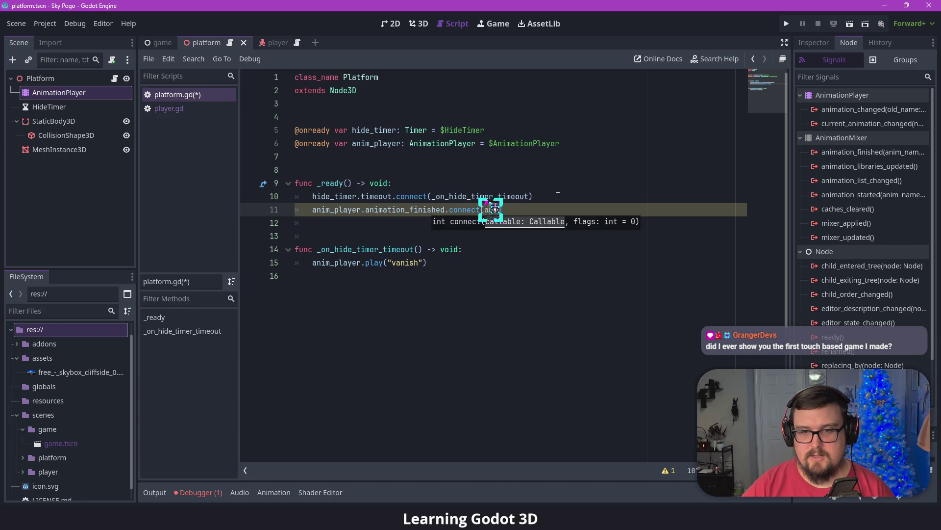
pyautogui.write('an')
pyautogui.press('BackSpace')
pyautogui.press('BackSpace')
pyautogui.write('_on_animation_')
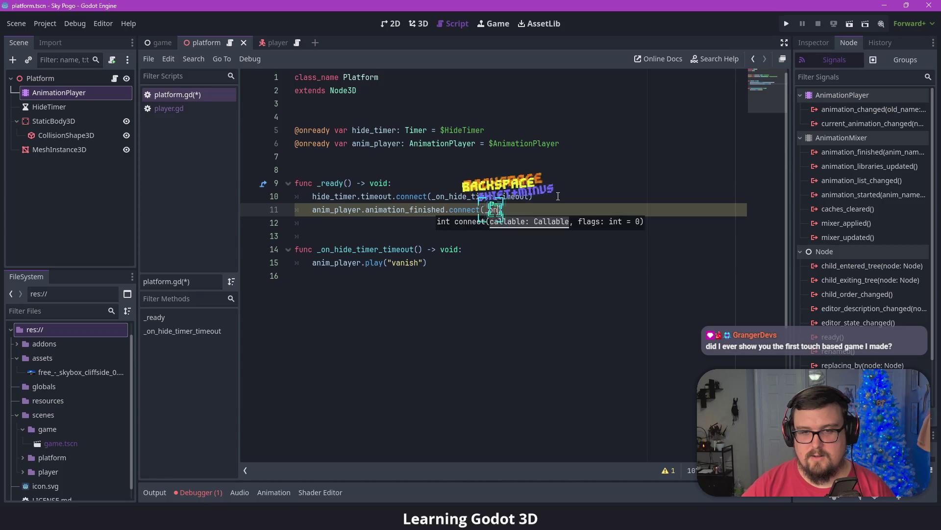
pyautogui.write('finished')
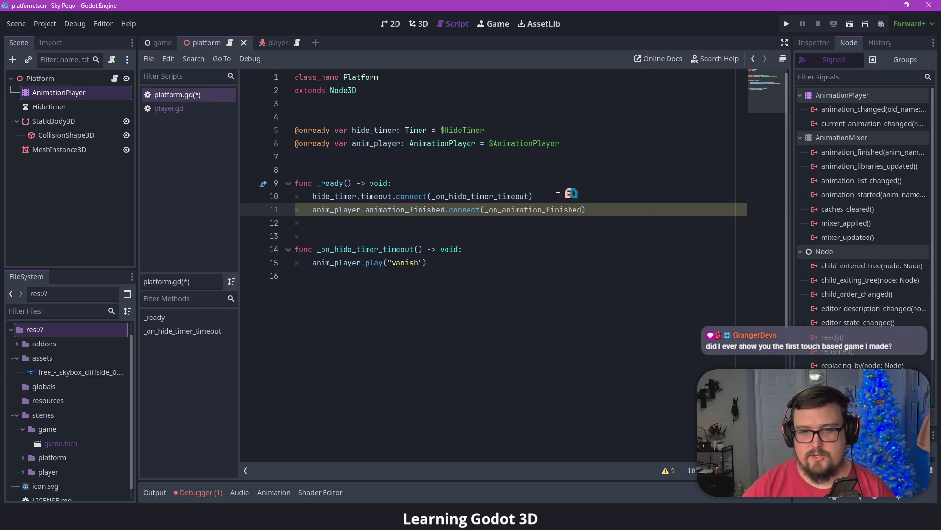
# - Add a new func _on_animation_finished(anim_name: String) -> void: below the last function
pyautogui.doubleClick(534, 209)
pyautogui.click(629, 212)
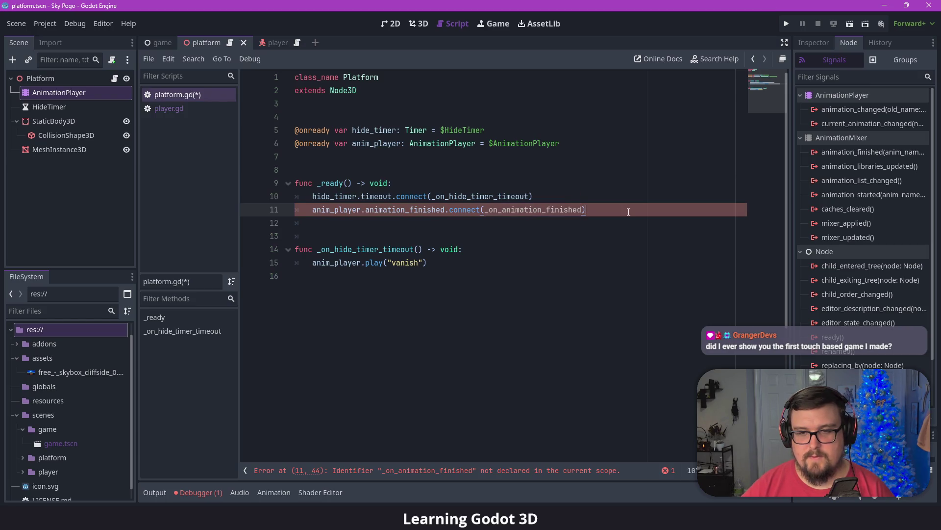
pyautogui.click(437, 299)
pyautogui.press('Return')
pyautogui.press('Return')
pyautogui.write('func')
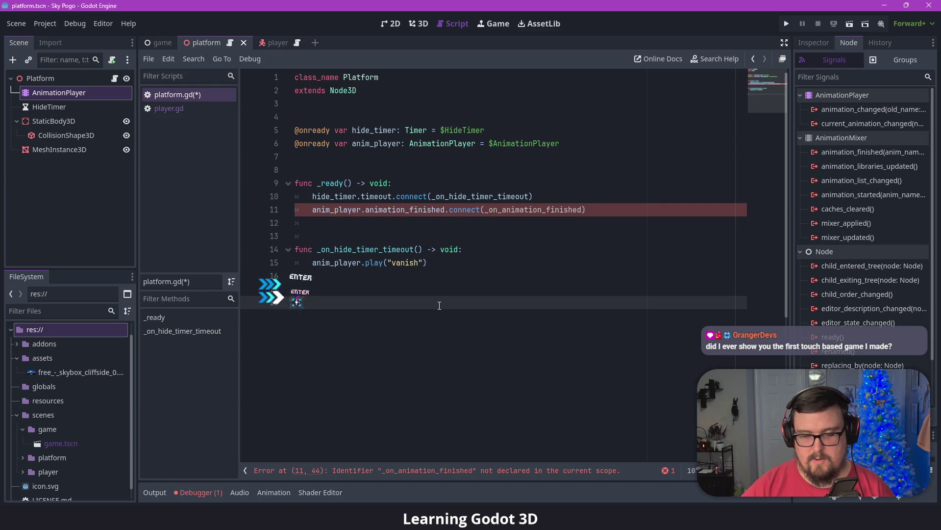
pyautogui.hotkey('ctrl', 'v')
pyautogui.write('(')
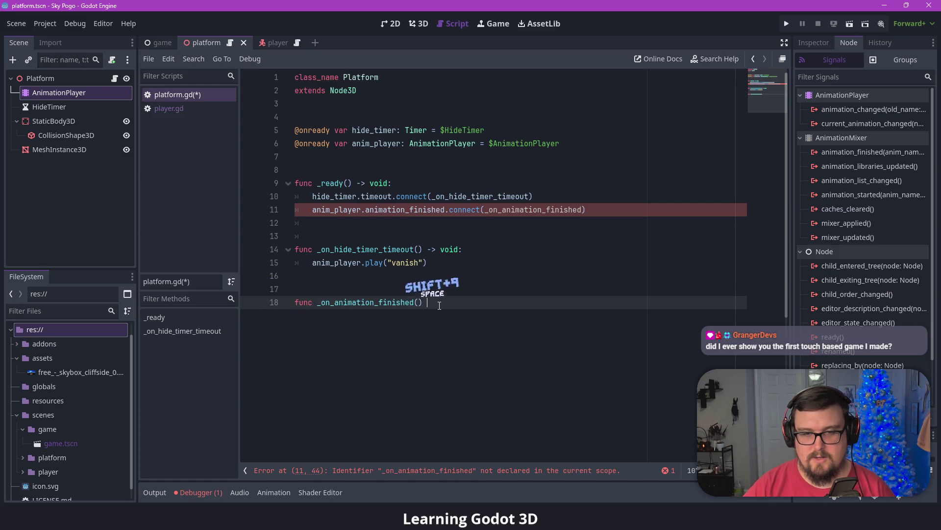
pyautogui.write('anim')
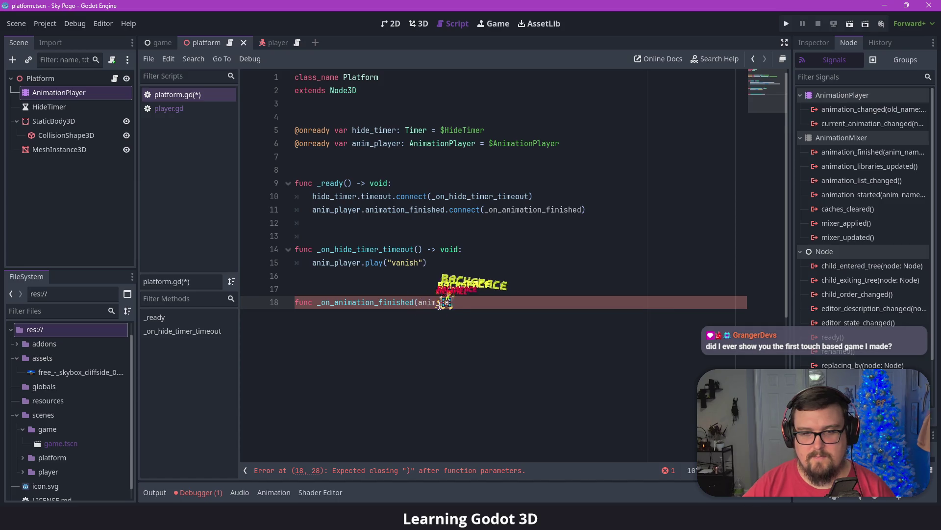
pyautogui.write('_name: S')
pyautogui.press('BackSpace')
pyautogui.press('BackSpace')
pyautogui.write('String')
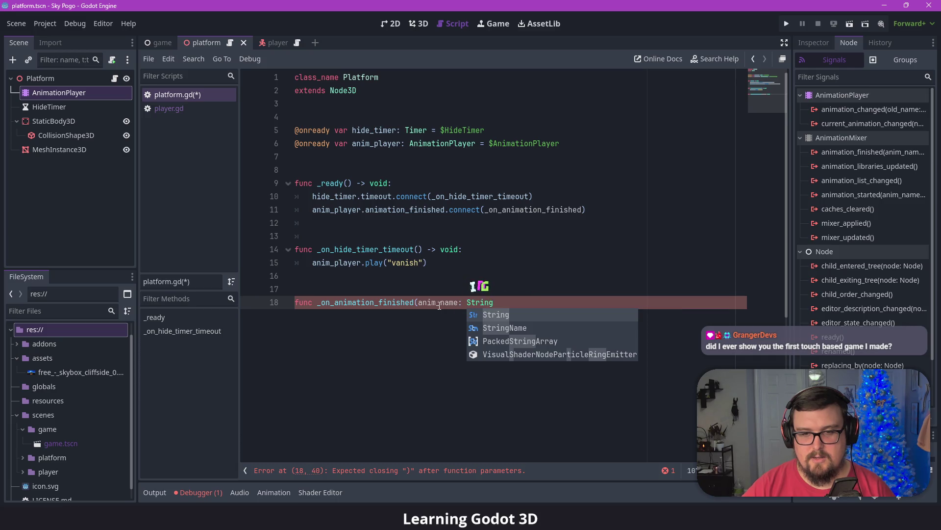
pyautogui.write(') -> void:')
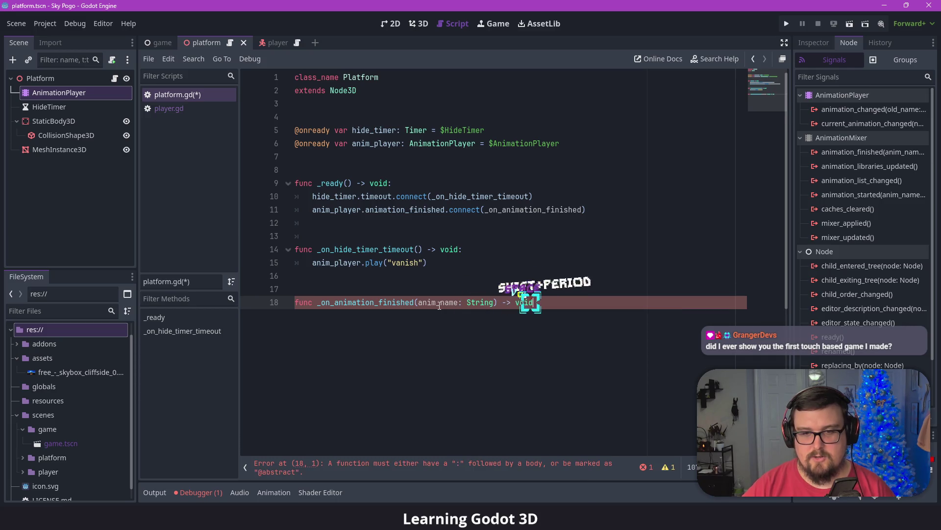
# - Make the handler call queue_free() when anim_name == "vanish", and save platform.gd
pyautogui.press('Return')
pyautogui.write('if ')
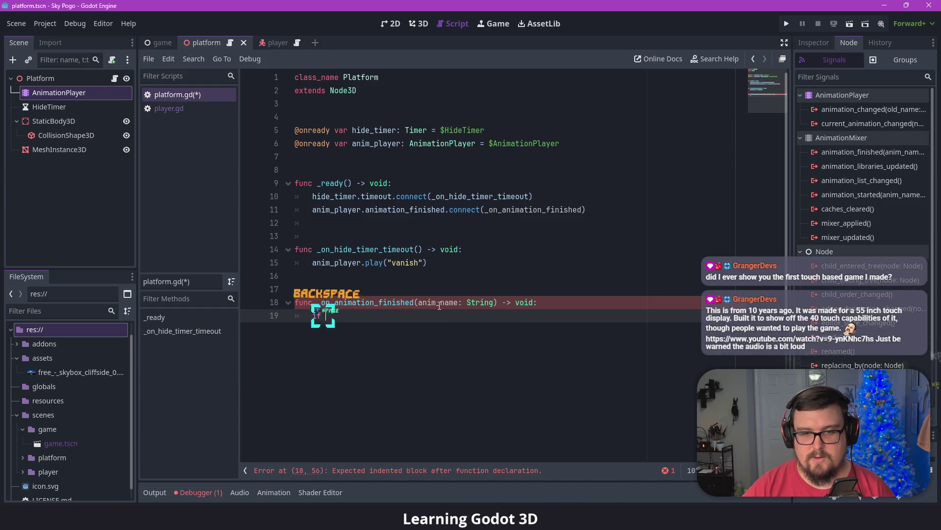
pyautogui.write('anim_name == ')
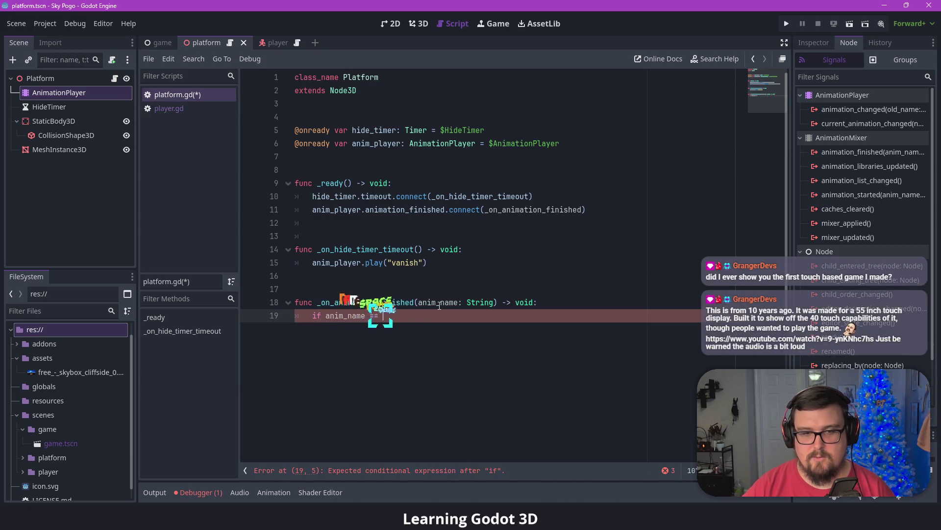
pyautogui.write('"vanish":')
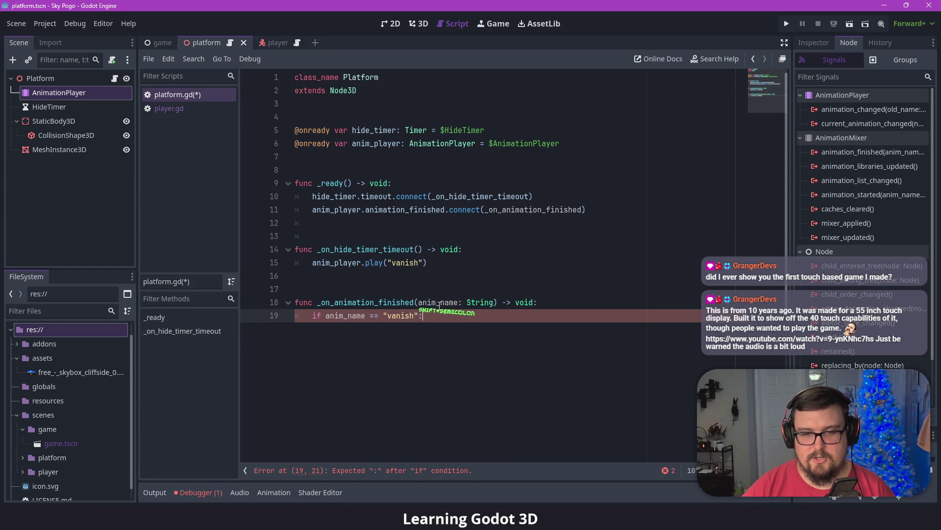
pyautogui.press('Return')
pyautogui.write('queue_free()')
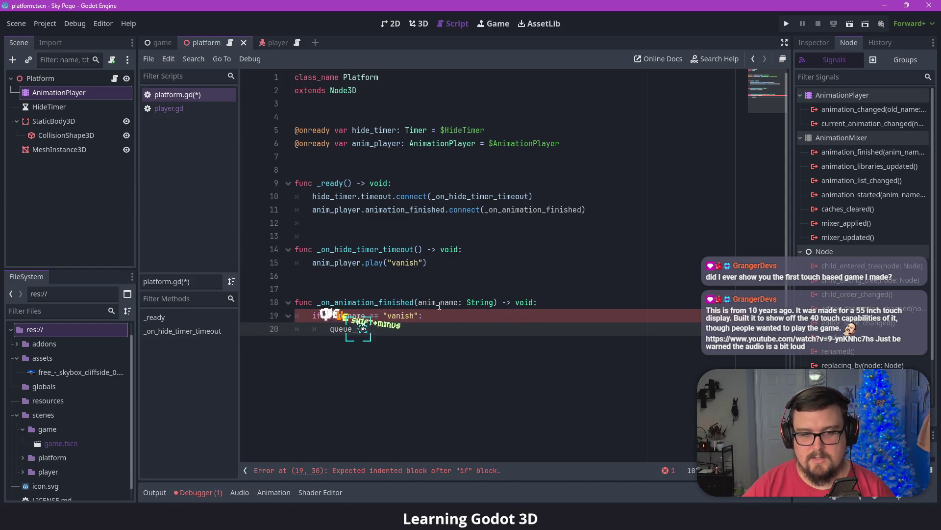
pyautogui.hotkey('ctrl', 's')
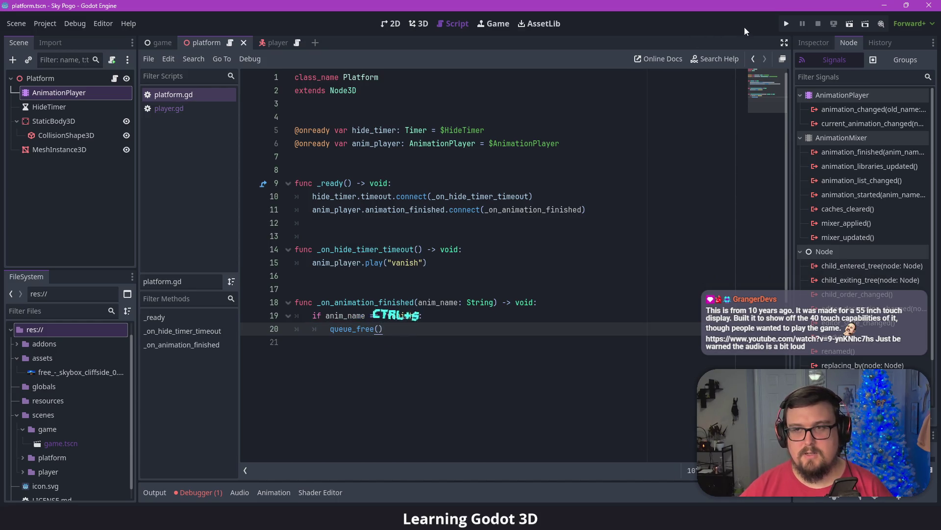
pyautogui.click(787, 23)
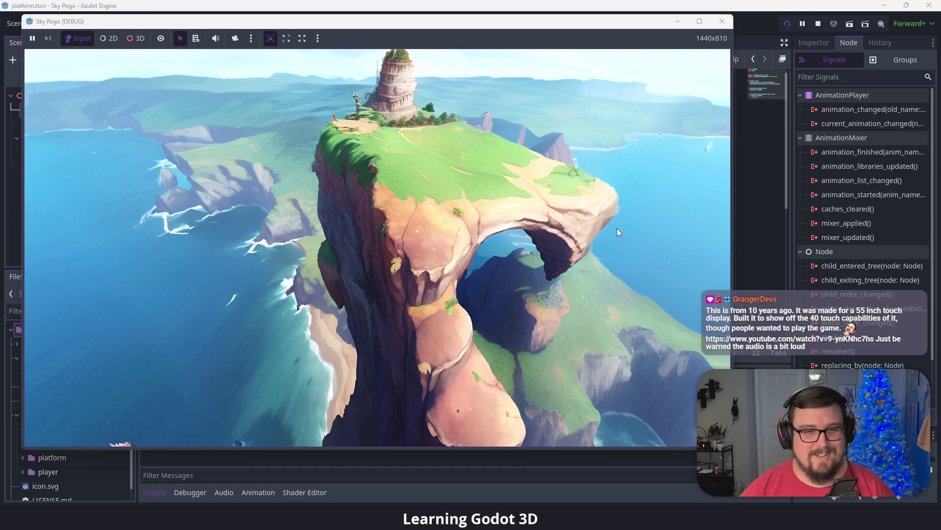
pyautogui.click(722, 21)
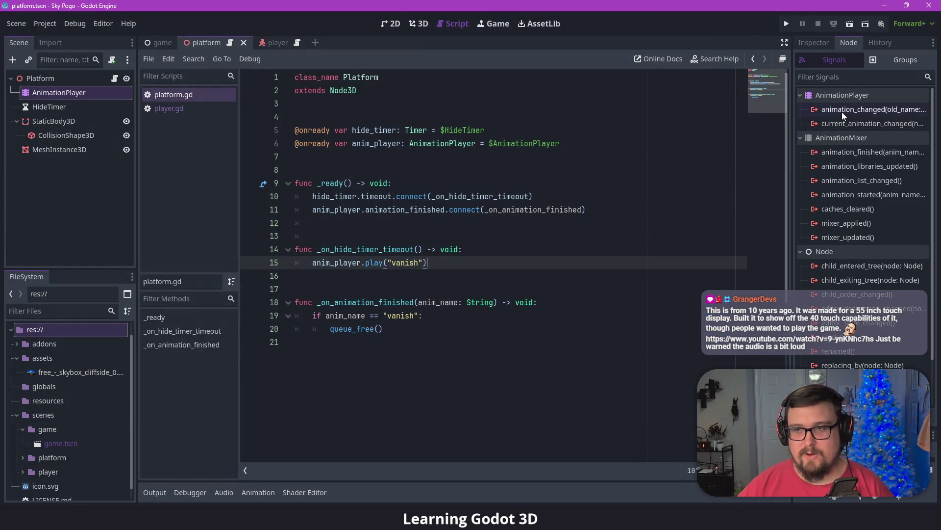
pyautogui.click(845, 153)
pyautogui.doubleClick(851, 152)
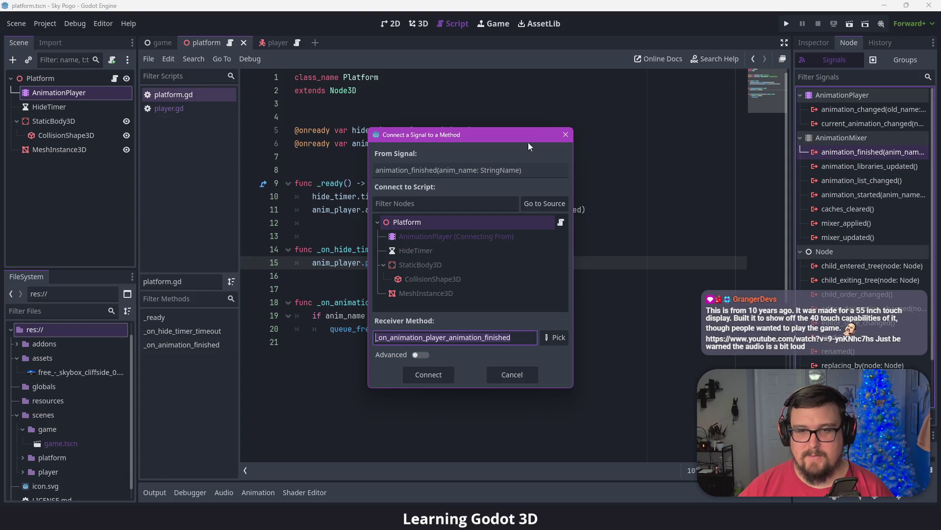
pyautogui.click(566, 134)
pyautogui.moveTo(586, 210); pyautogui.dragTo(252, 194)
pyautogui.click(624, 210)
pyautogui.moveTo(586, 209); pyautogui.dragTo(392, 183)
pyautogui.click(611, 208)
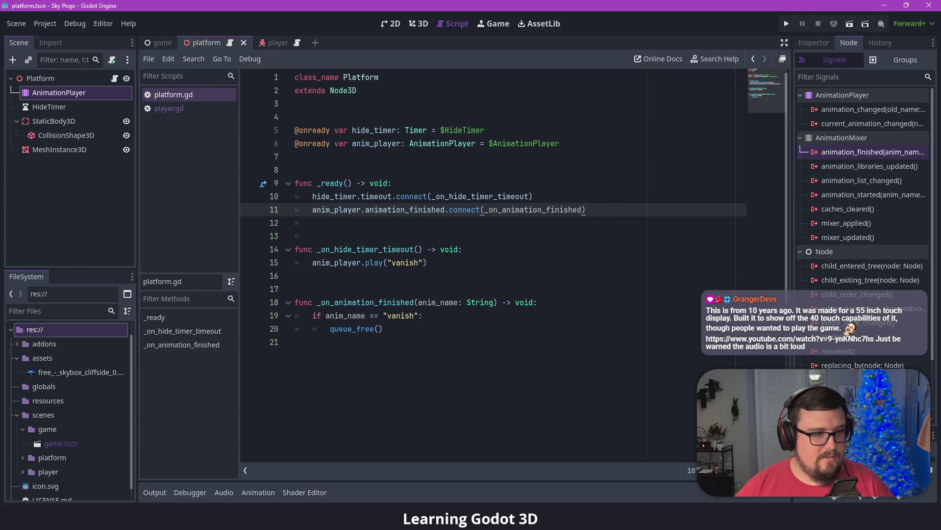
pyautogui.click(475, 314)
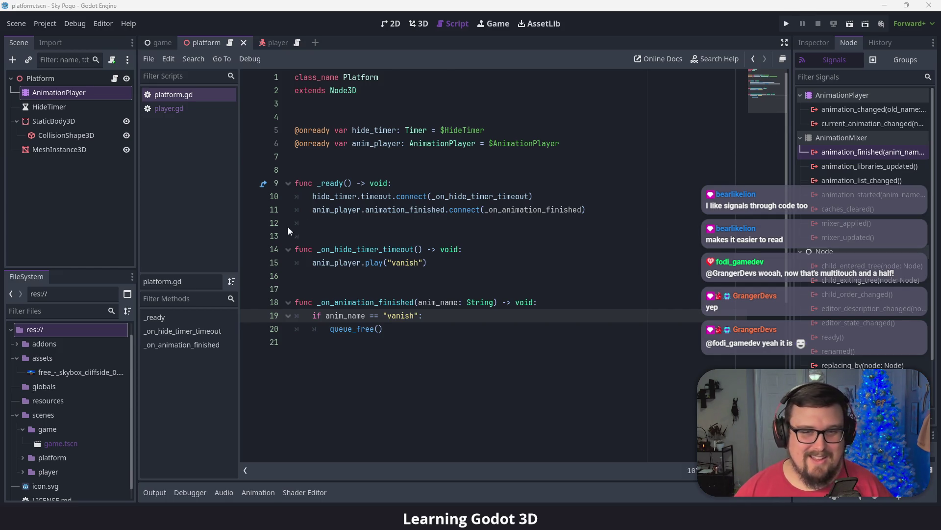
# - Connect AnimationPlayer's mixer_updated signal to Platform, creating _on_animation_player_mixer_updated, and review its connections
pyautogui.click(426, 201)
pyautogui.tripleClick(609, 212)
pyautogui.click(609, 212)
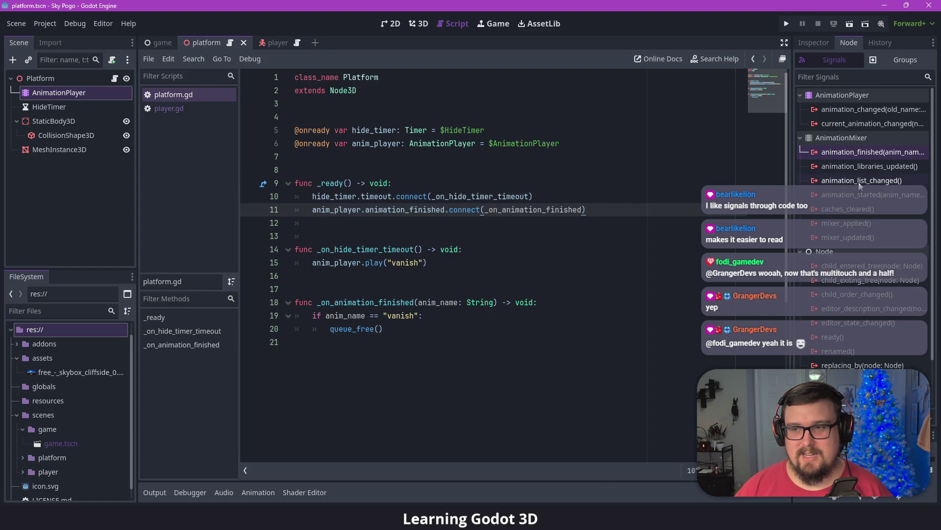
pyautogui.doubleClick(858, 237)
pyautogui.click(427, 374)
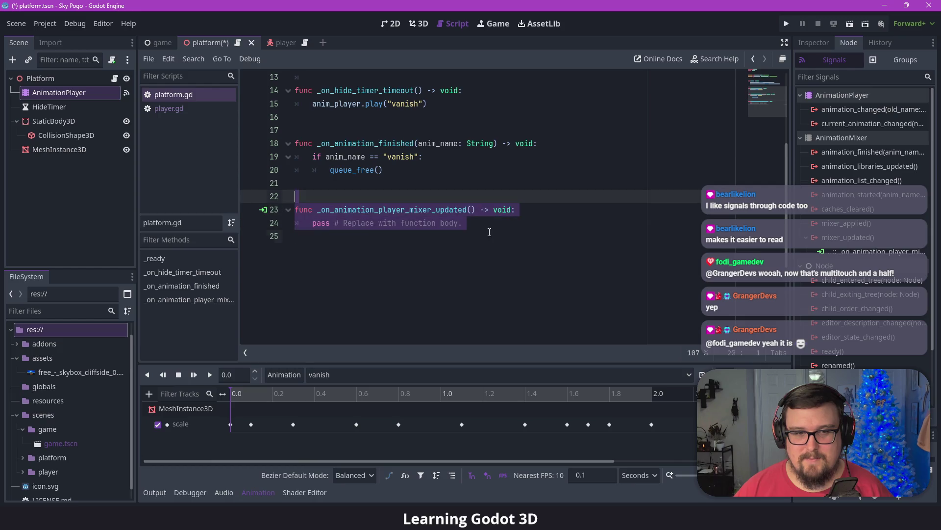
pyautogui.click(488, 236)
pyautogui.click(262, 210)
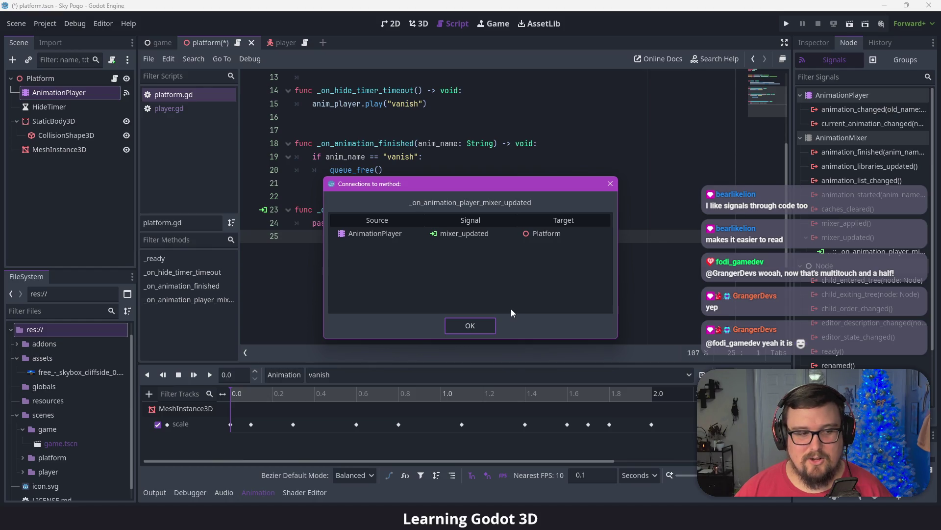
pyautogui.click(488, 332)
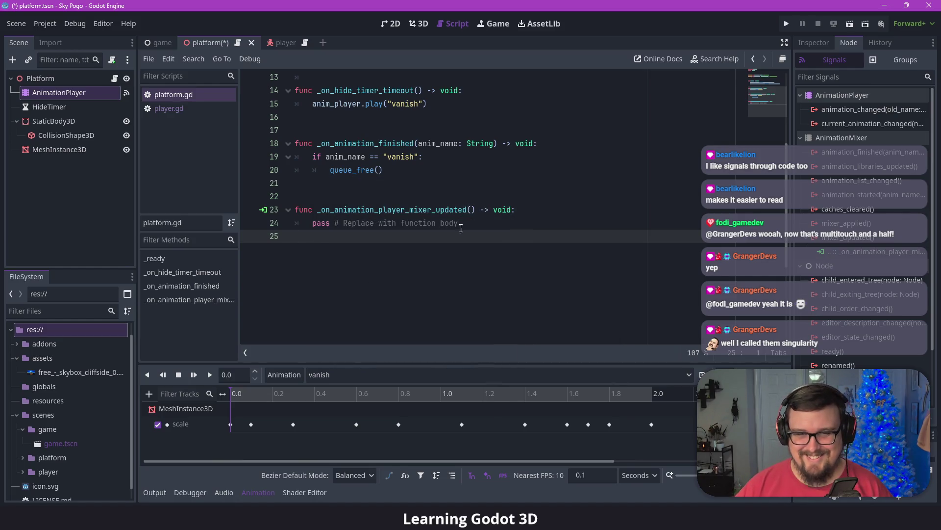
# - Select and delete the _on_animation_player_mixer_updated lines, hide the timeline panel, and save platform.gd
pyautogui.click(515, 210)
pyautogui.click(264, 493)
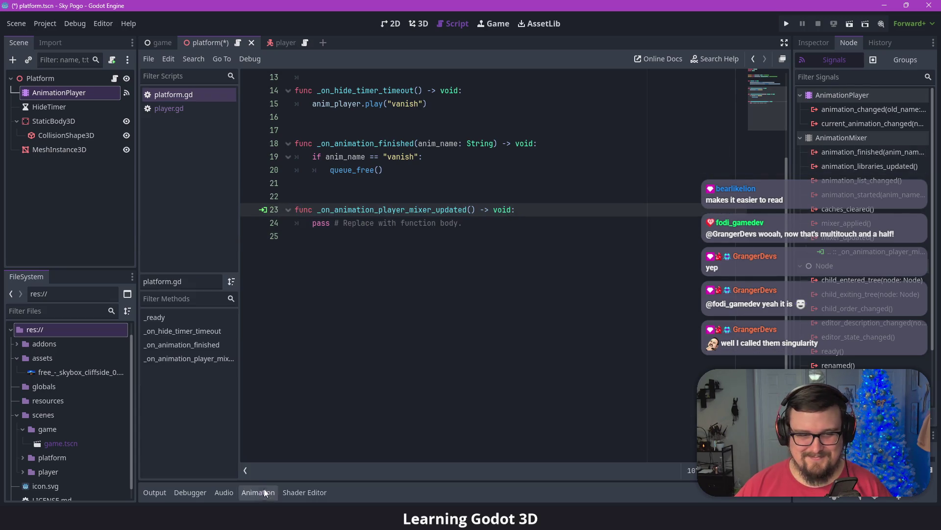
pyautogui.scroll(3, 384, 245)
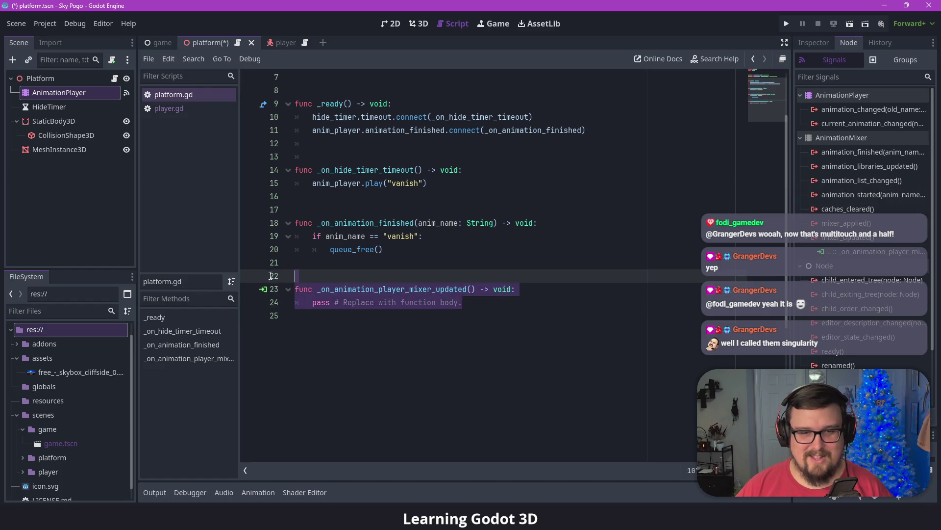
pyautogui.moveTo(462, 302); pyautogui.dragTo(294, 289)
pyautogui.scroll(2, 449, 309)
pyautogui.scroll(-2, 449, 309)
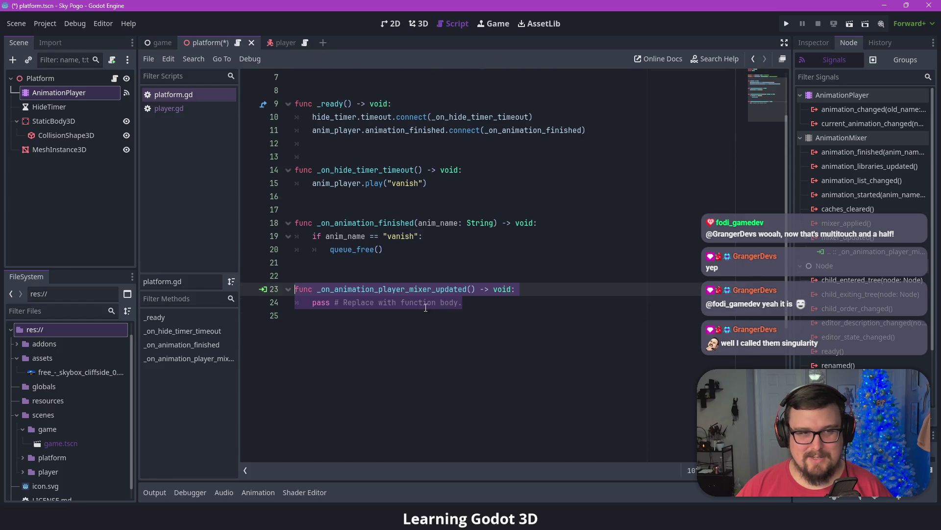
pyautogui.click(127, 93)
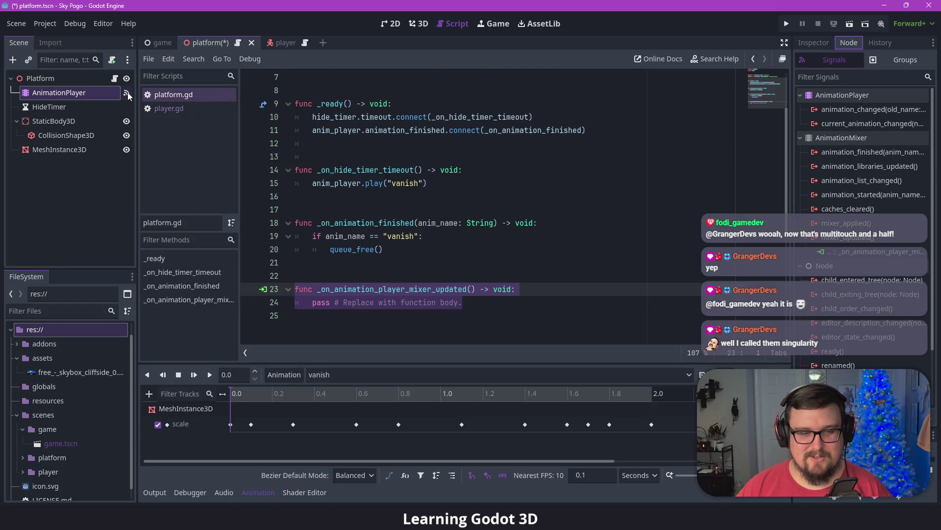
pyautogui.press('Up')
pyautogui.press('Up')
pyautogui.press('Up')
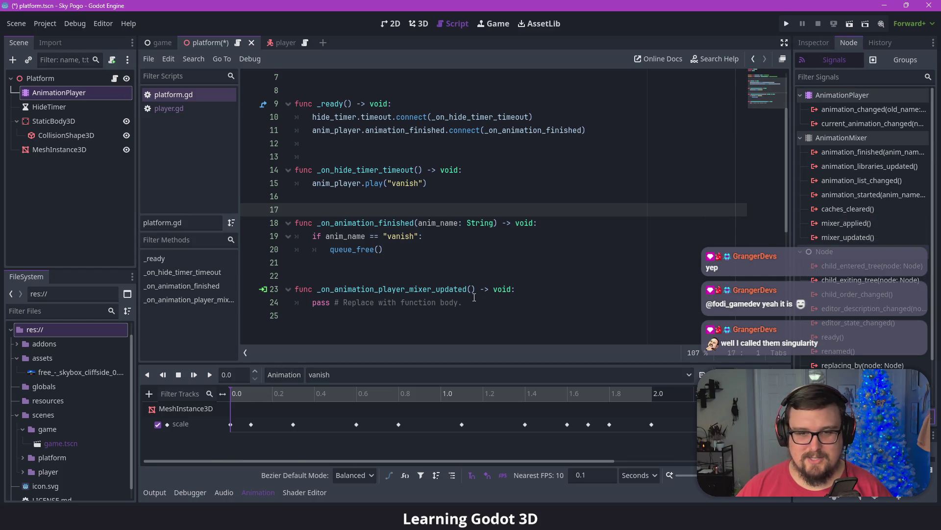
pyautogui.moveTo(463, 302); pyautogui.dragTo(295, 289)
pyautogui.press('BackSpace')
pyautogui.press('BackSpace')
pyautogui.press('BackSpace')
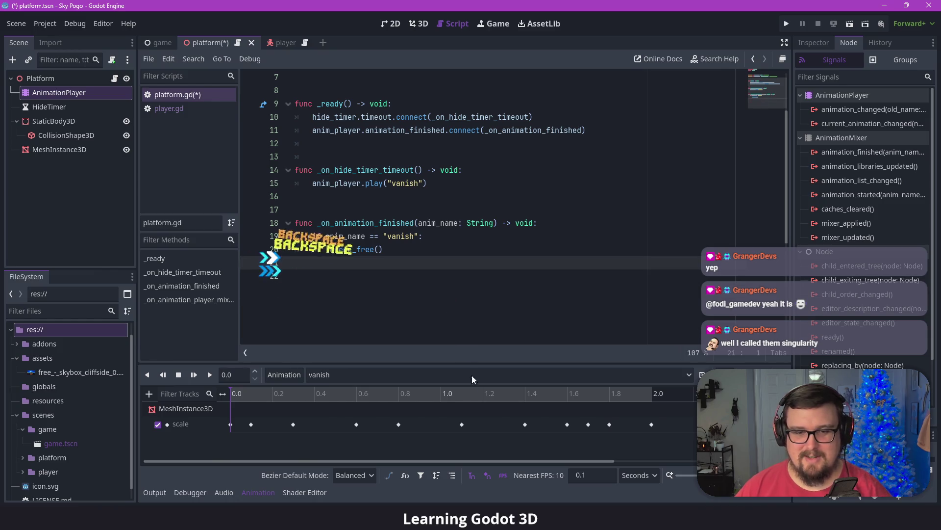
pyautogui.click(258, 492)
pyautogui.hotkey('ctrl', 's')
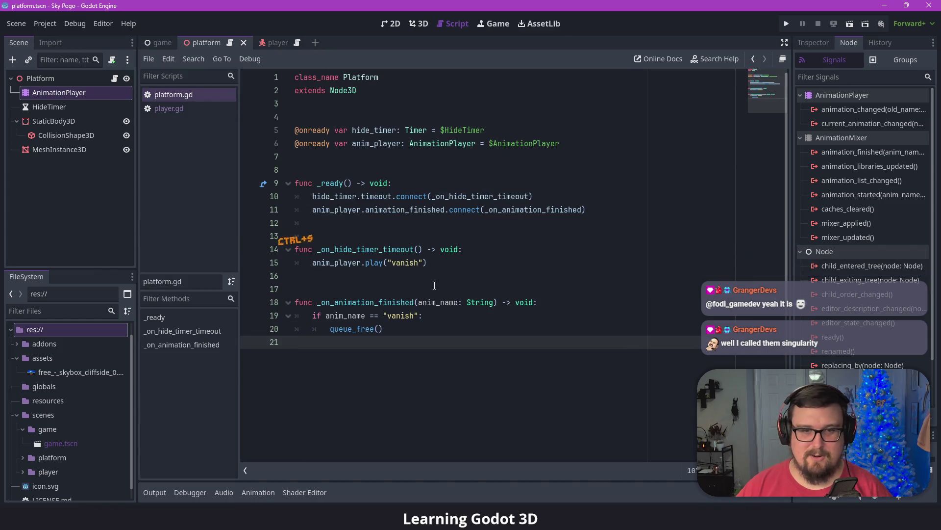
pyautogui.tripleClick(616, 212)
pyautogui.click(616, 212)
pyautogui.moveTo(582, 209); pyautogui.dragTo(485, 211)
pyautogui.moveTo(418, 302); pyautogui.dragTo(497, 302)
pyautogui.click(498, 303)
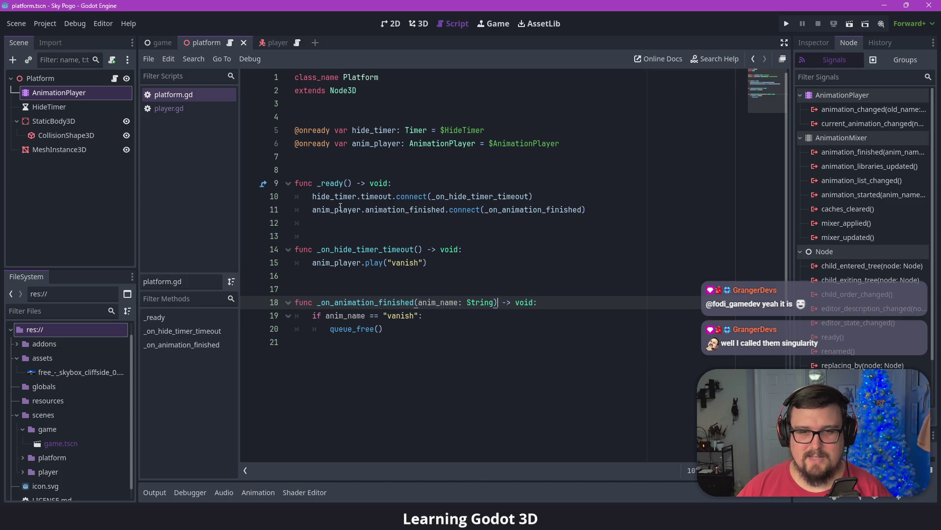
pyautogui.click(599, 206)
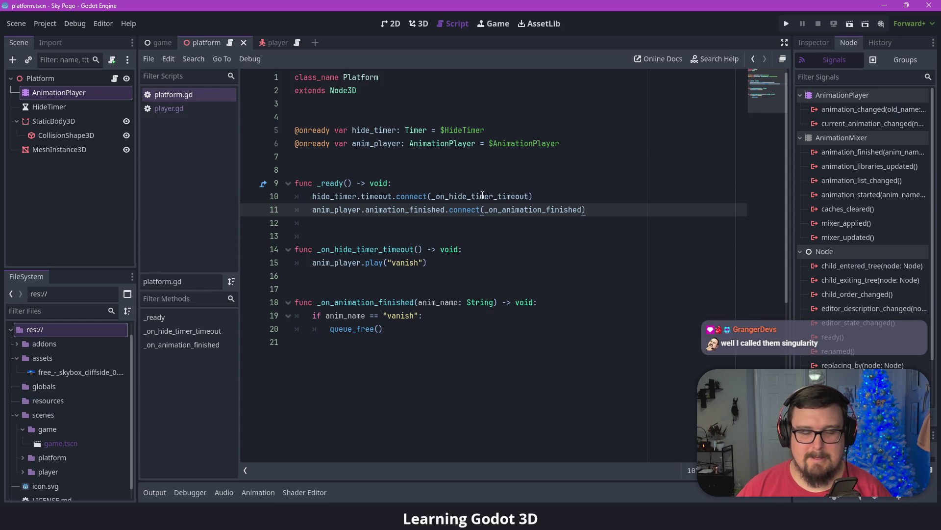
pyautogui.moveTo(482, 195)
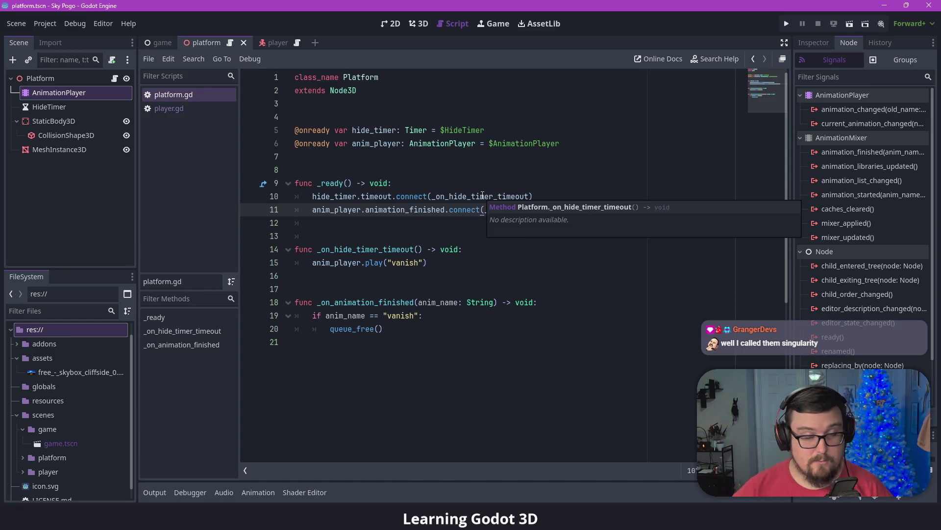
pyautogui.click(479, 276)
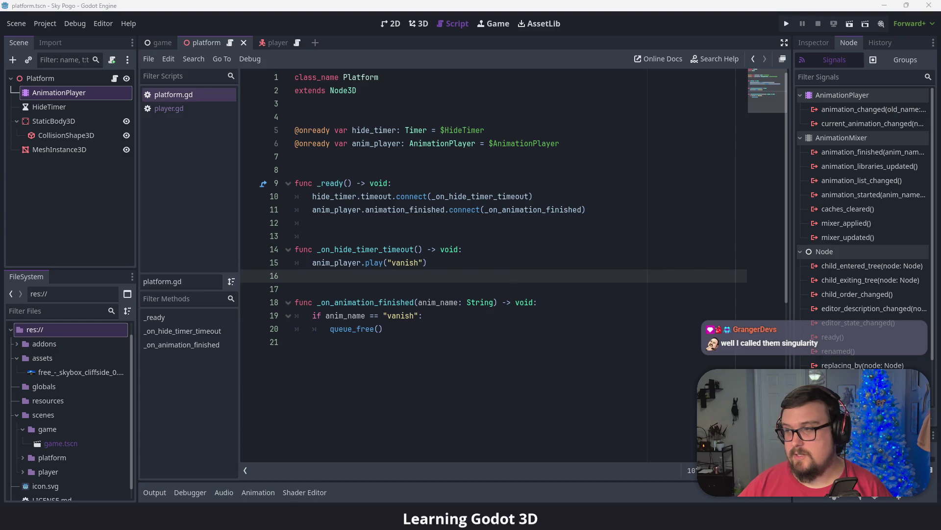
pyautogui.click(621, 209)
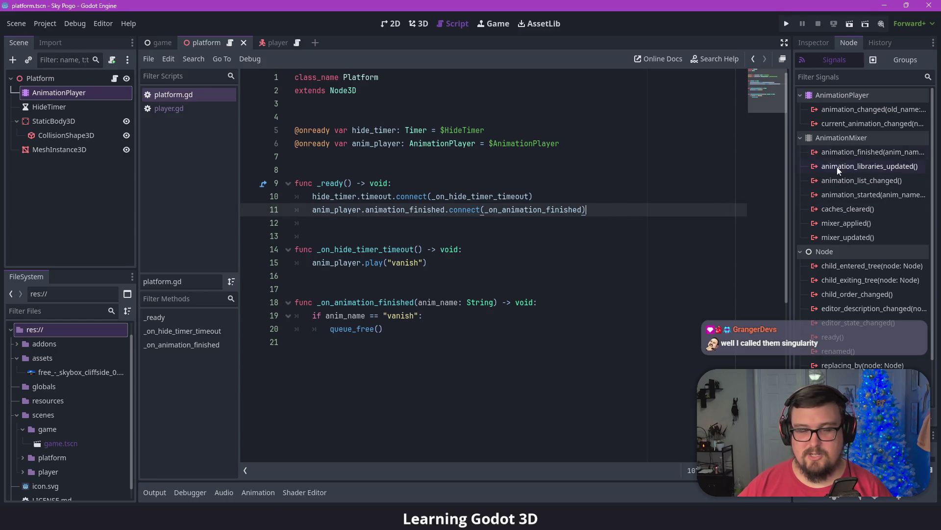
pyautogui.click(442, 331)
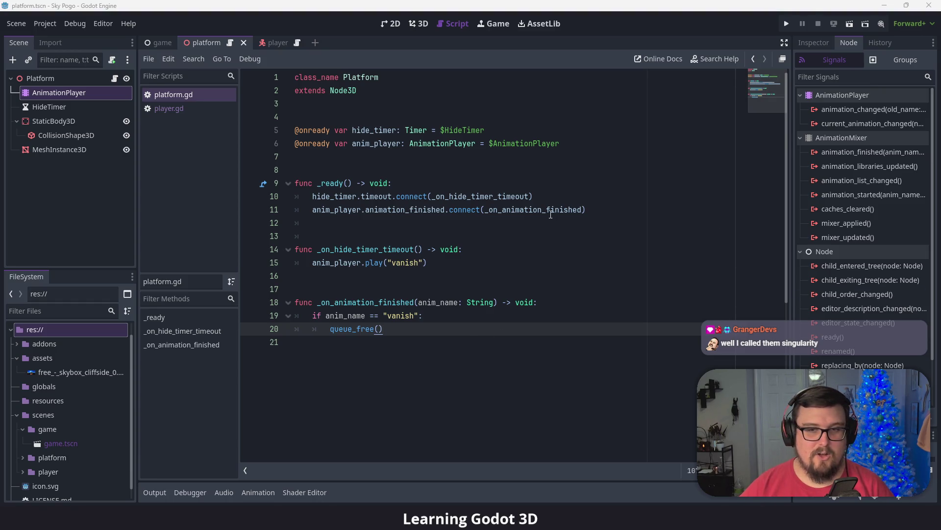
# - Append .bind("vanish") to the animation_finished connect call on line 11
pyautogui.click(595, 209)
pyautogui.write('.bind("","')
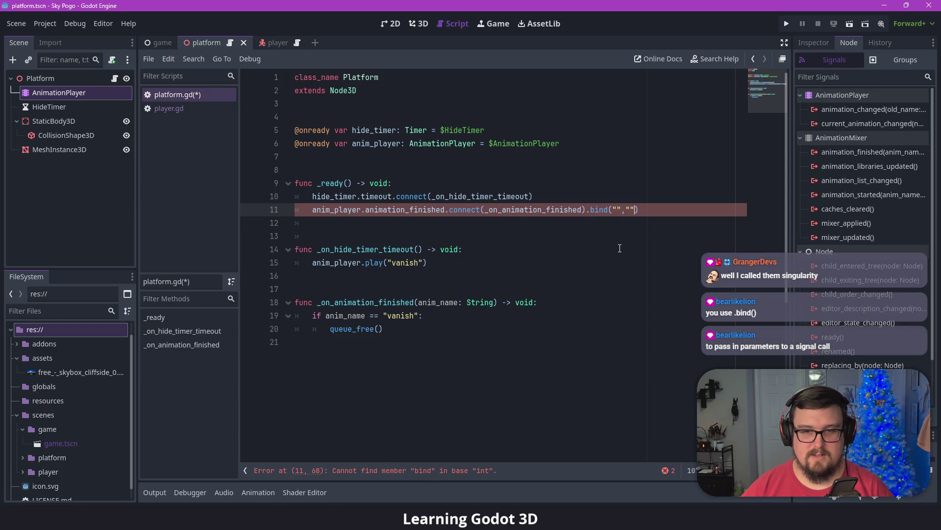
pyautogui.press('Left')
pyautogui.press('Left')
pyautogui.press('Left')
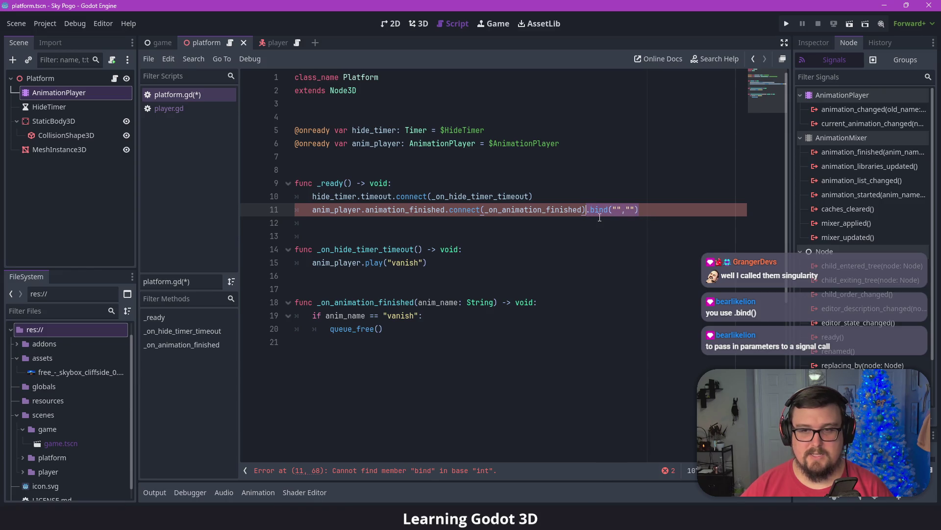
pyautogui.press('BackSpace')
pyautogui.press('BackSpace')
pyautogui.write('.bi')
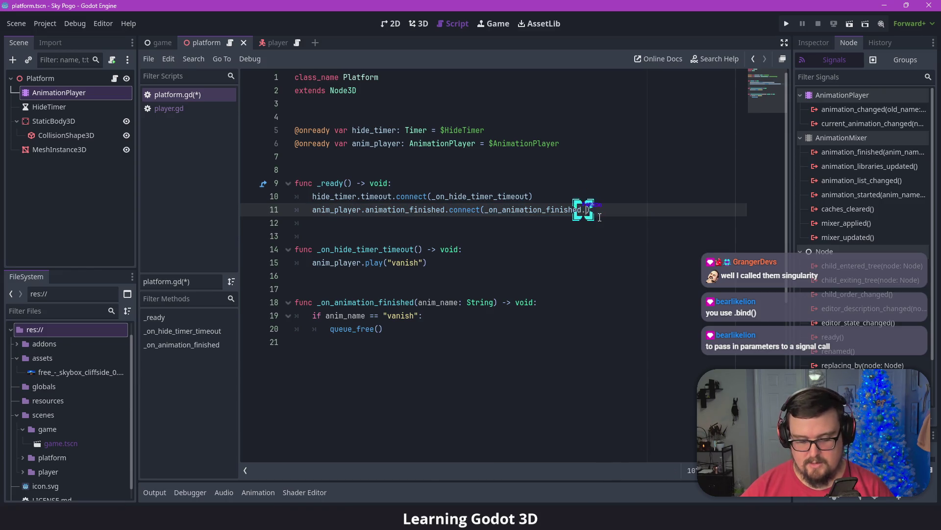
pyautogui.press('Return')
pyautogui.write(')')
pyautogui.click(600, 217)
pyautogui.press('Up')
pyautogui.press('End')
pyautogui.press('Left')
pyautogui.press('Left')
pyautogui.write('"vanish"')
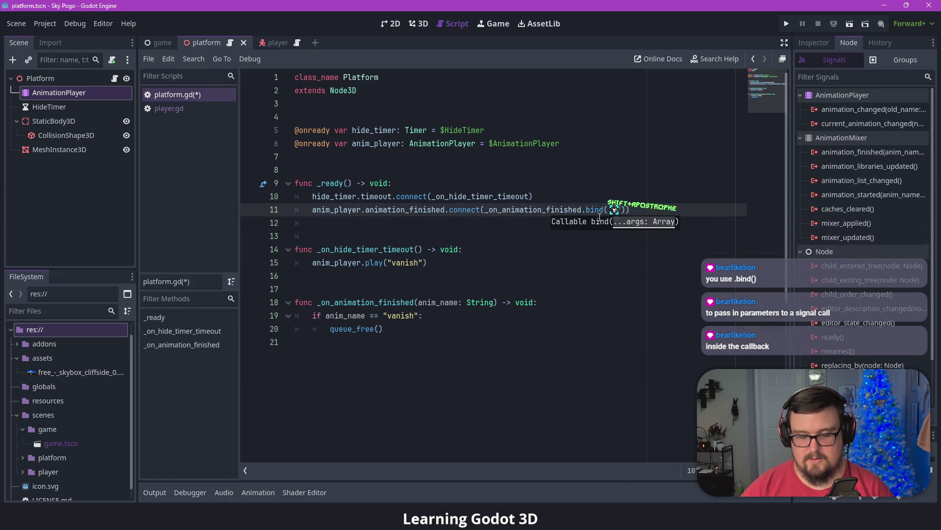
# - Remove the .bind("vanish") call from line 11 and save the script
pyautogui.click(595, 197)
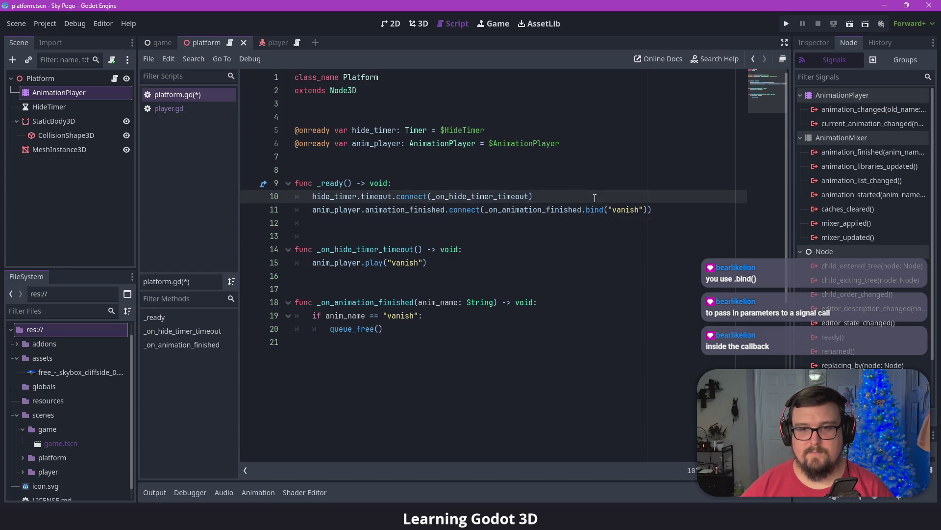
pyautogui.moveTo(651, 210); pyautogui.dragTo(583, 211)
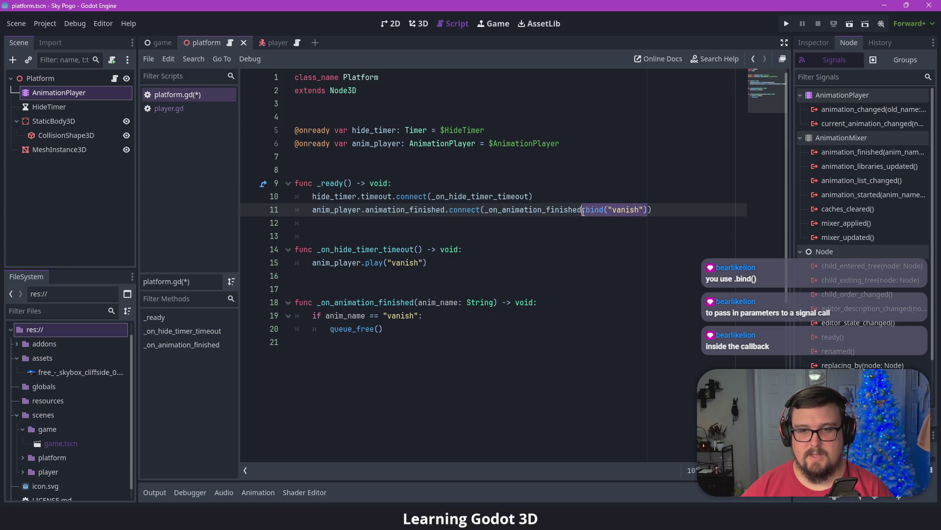
pyautogui.press('BackSpace')
pyautogui.click(601, 244)
pyautogui.hotkey('ctrl', 's')
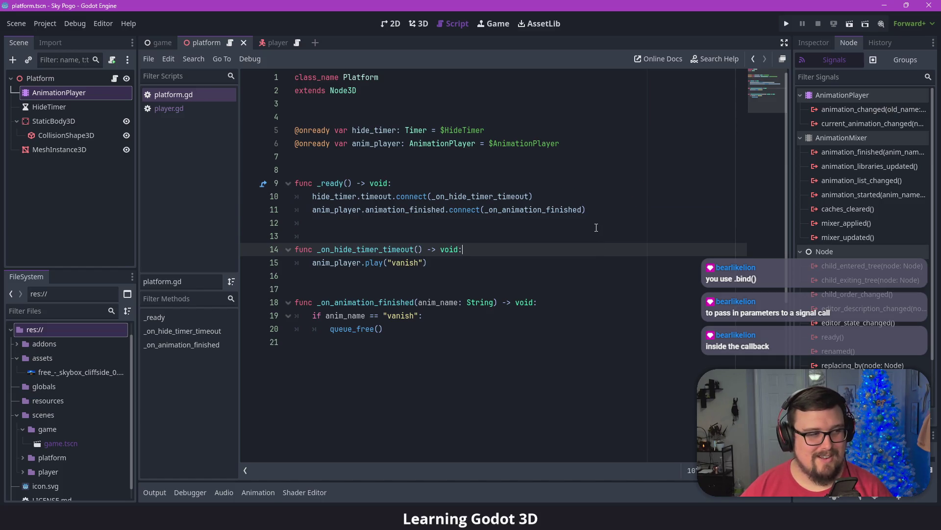
# - Browse the Callable methods after the callback name, then delete the stray dot
pyautogui.click(587, 208)
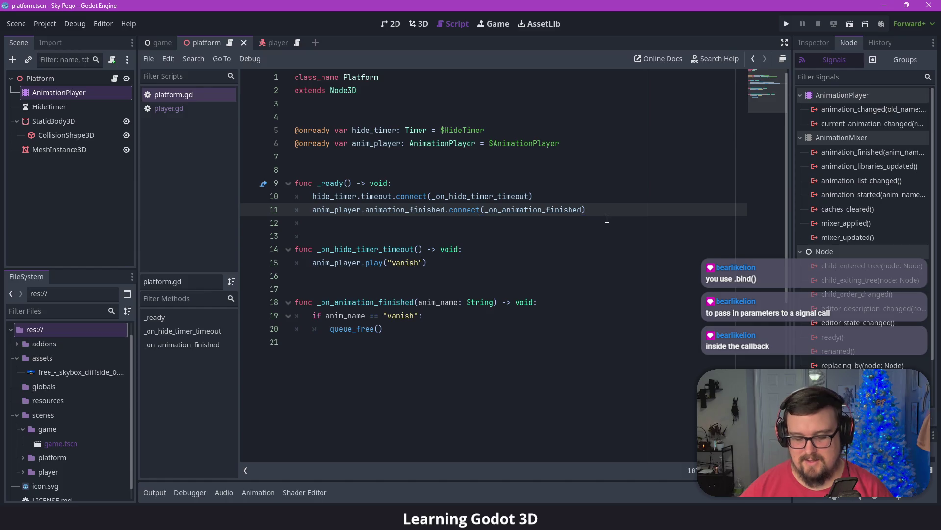
pyautogui.write('.')
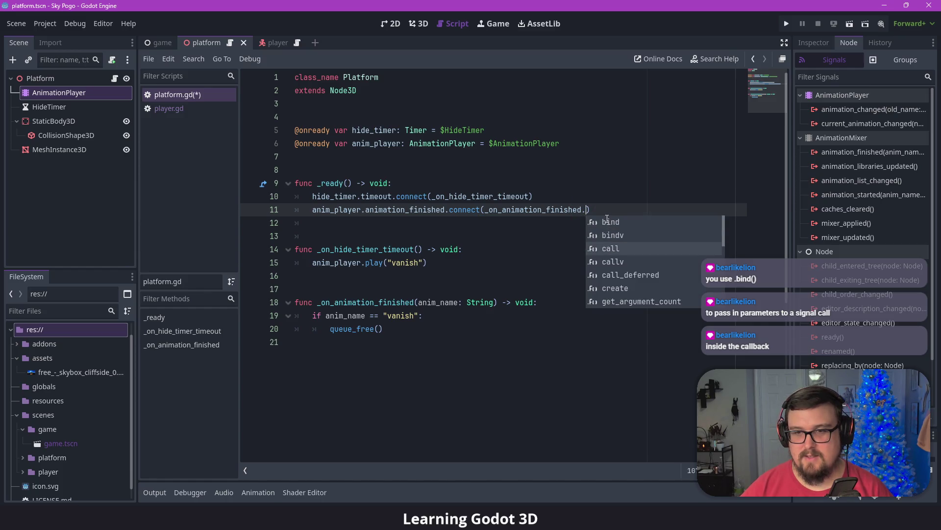
pyautogui.scroll(-5, 607, 219)
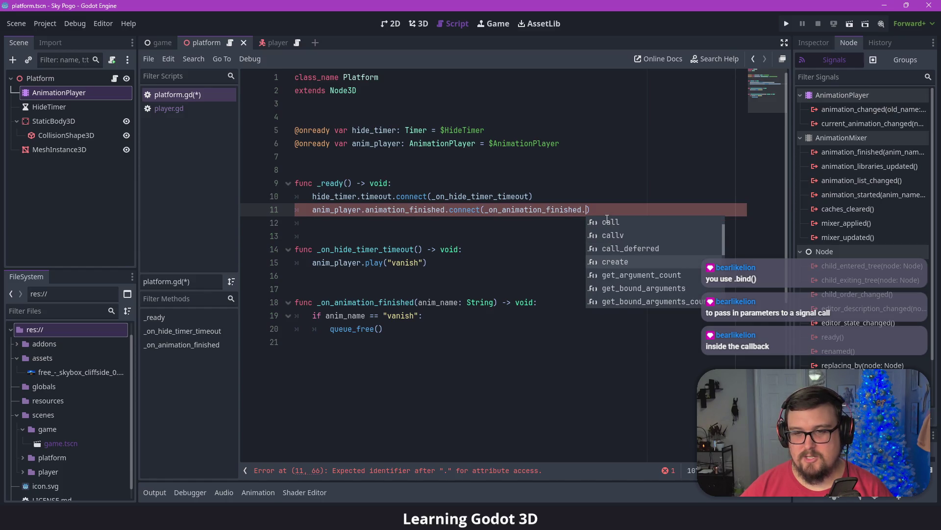
pyautogui.scroll(-7, 607, 218)
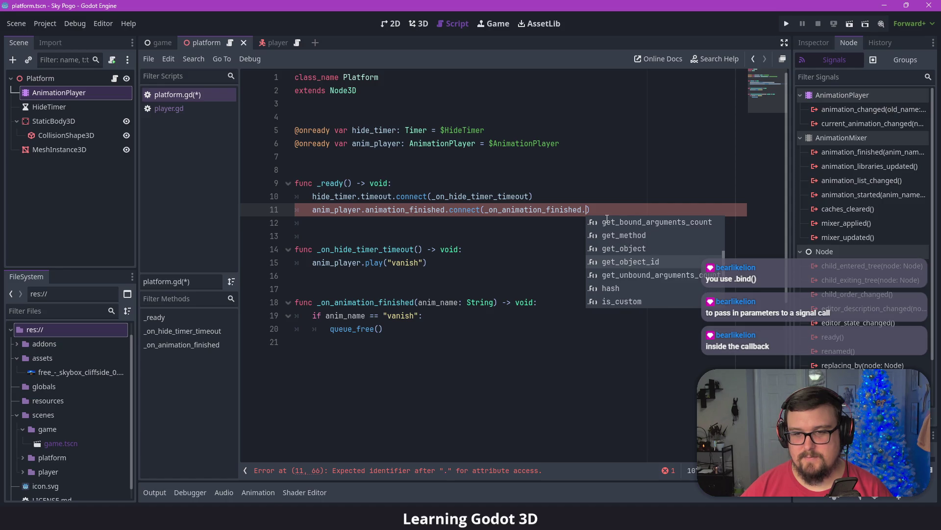
pyautogui.scroll(-2, 607, 219)
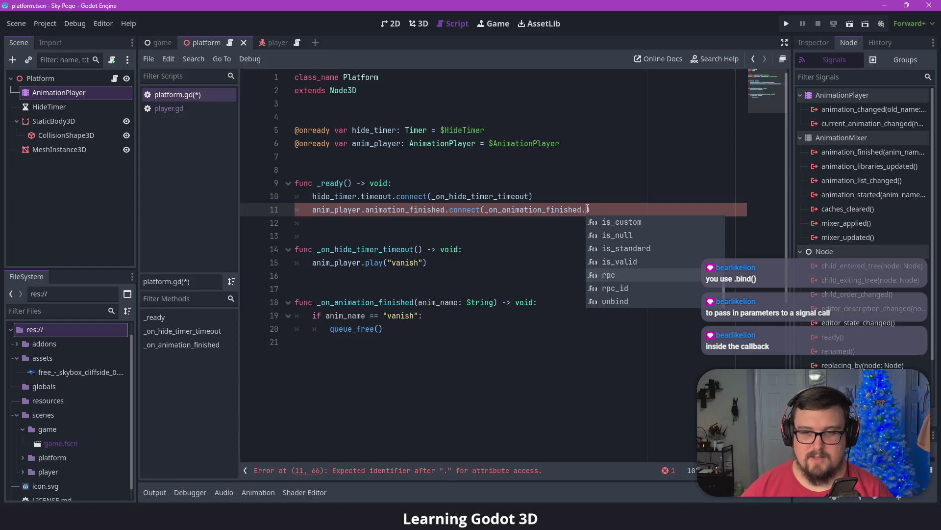
pyautogui.press('BackSpace')
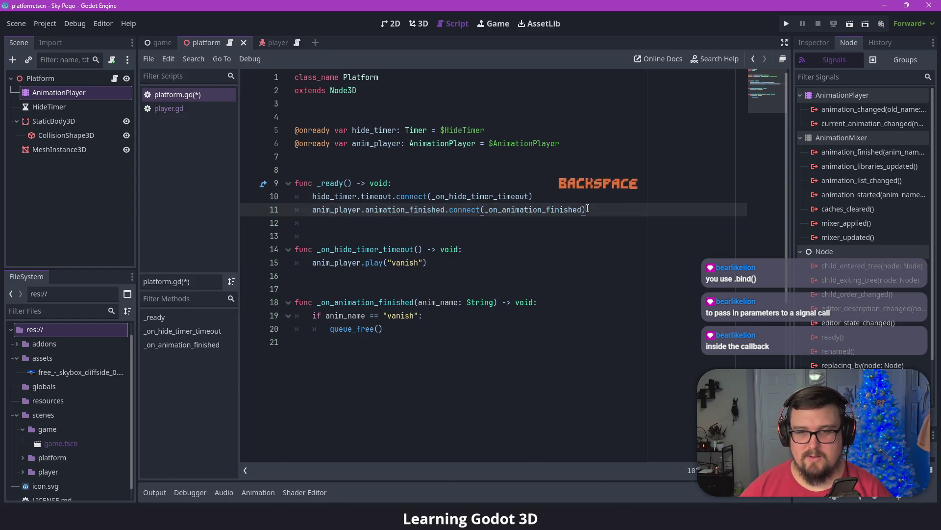
pyautogui.click(582, 233)
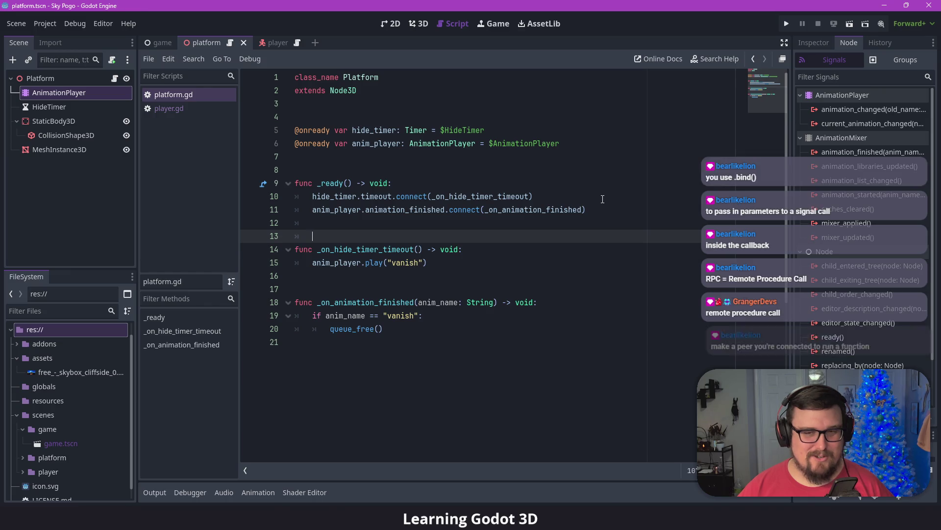
pyautogui.click(603, 214)
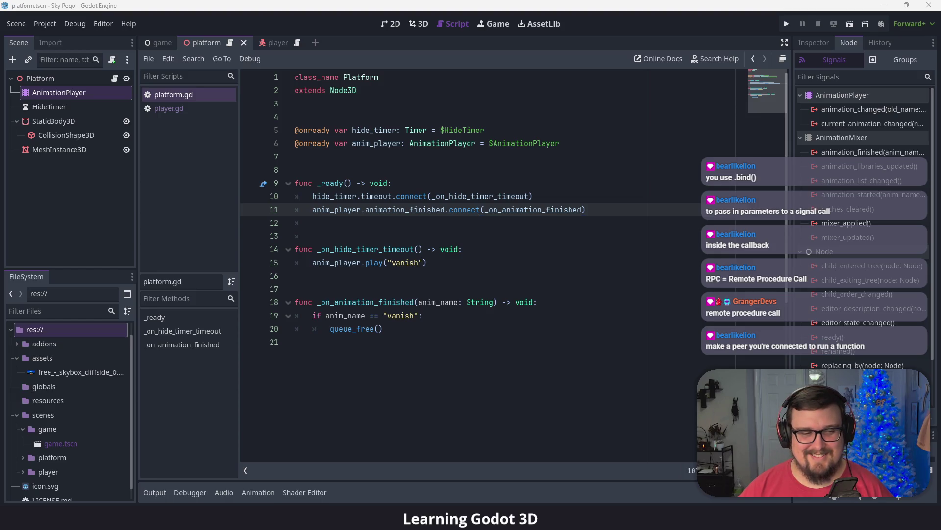
pyautogui.click(560, 333)
pyautogui.click(560, 319)
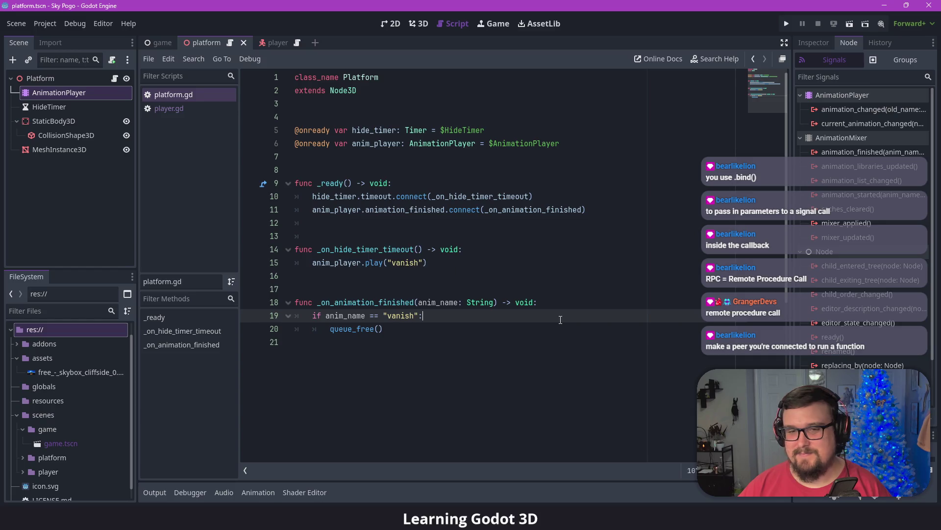
pyautogui.press('Down')
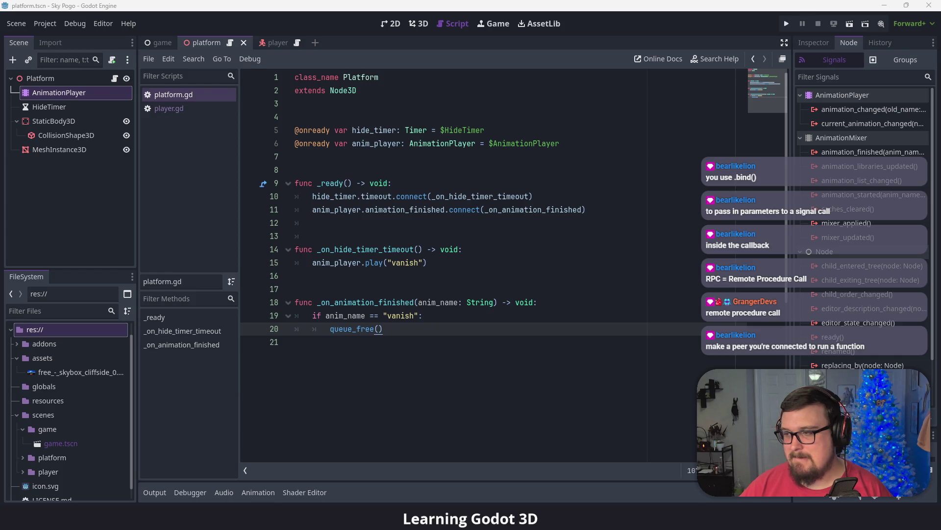
pyautogui.click(743, 280)
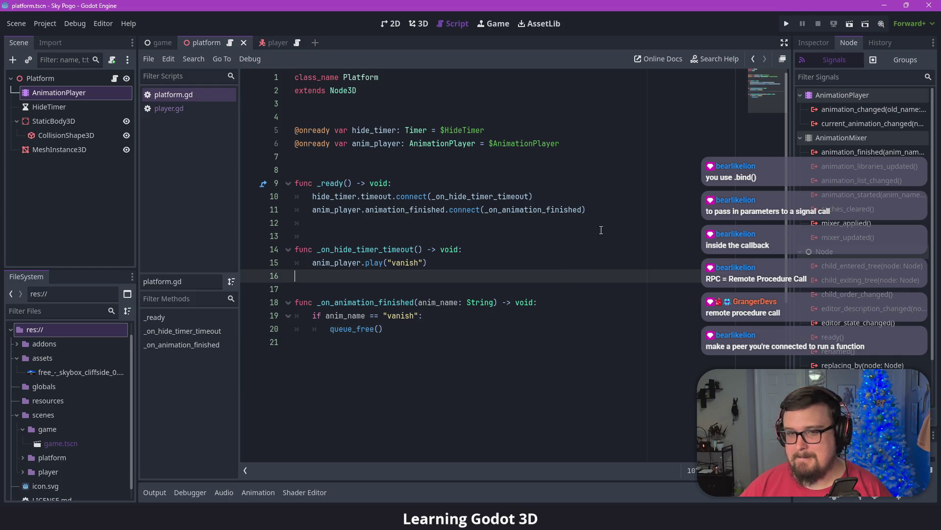
pyautogui.click(783, 25)
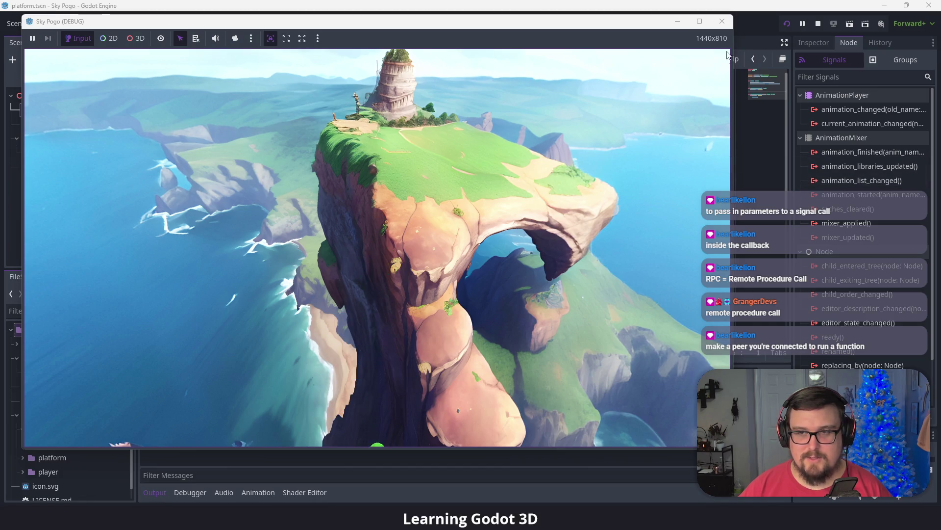
pyautogui.click(726, 26)
pyautogui.click(548, 250)
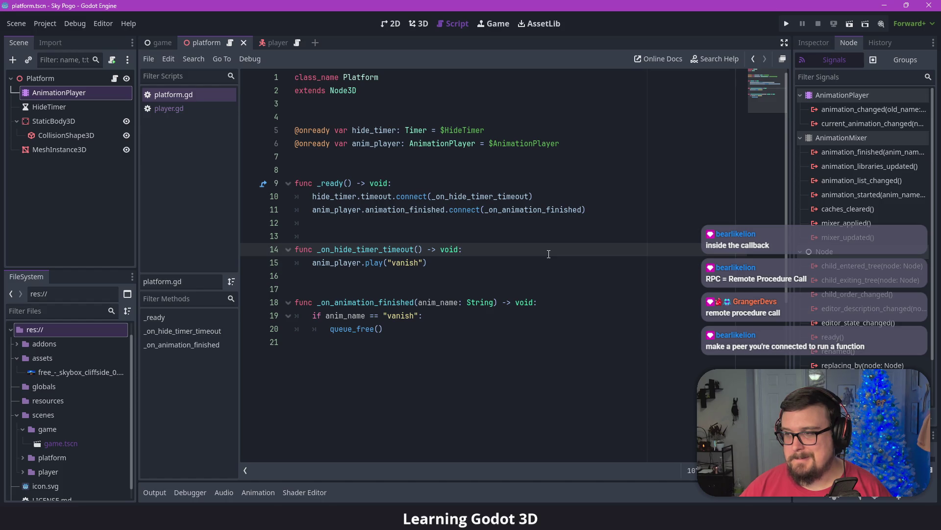
pyautogui.click(396, 325)
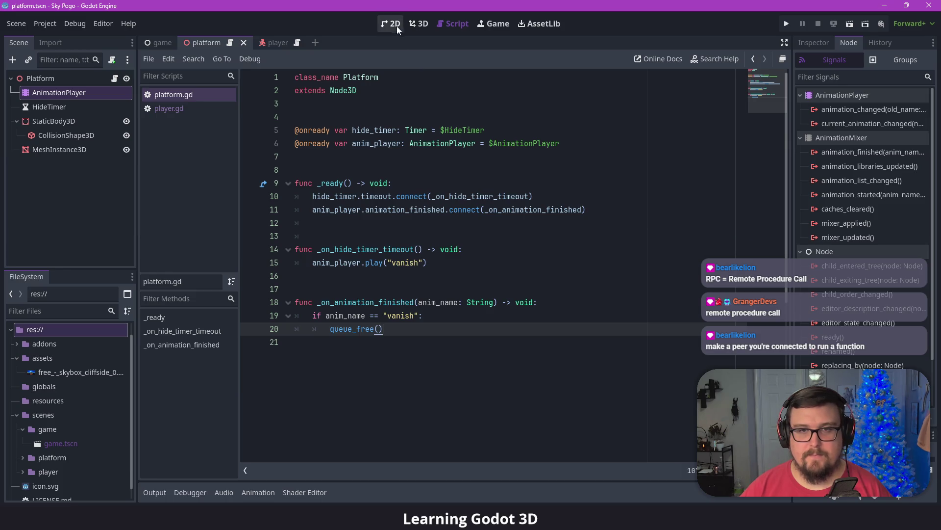
# - Duplicate the Platform twice in the game scene, moving a copy downward, and test-run the game
pyautogui.click(419, 24)
pyautogui.click(164, 44)
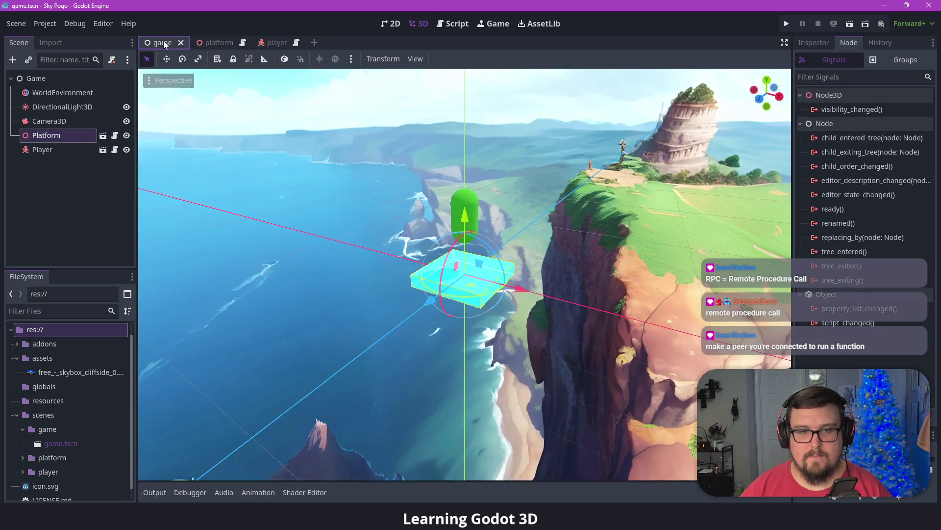
pyautogui.hotkey('ctrl', 'd')
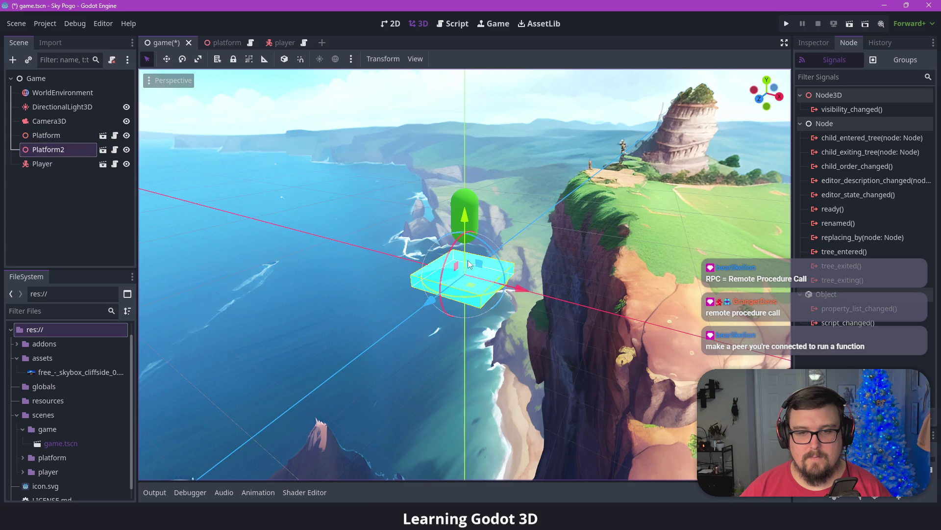
pyautogui.moveTo(469, 240); pyautogui.dragTo(468, 388)
pyautogui.hotkey('ctrl', 'd')
pyautogui.press('F5')
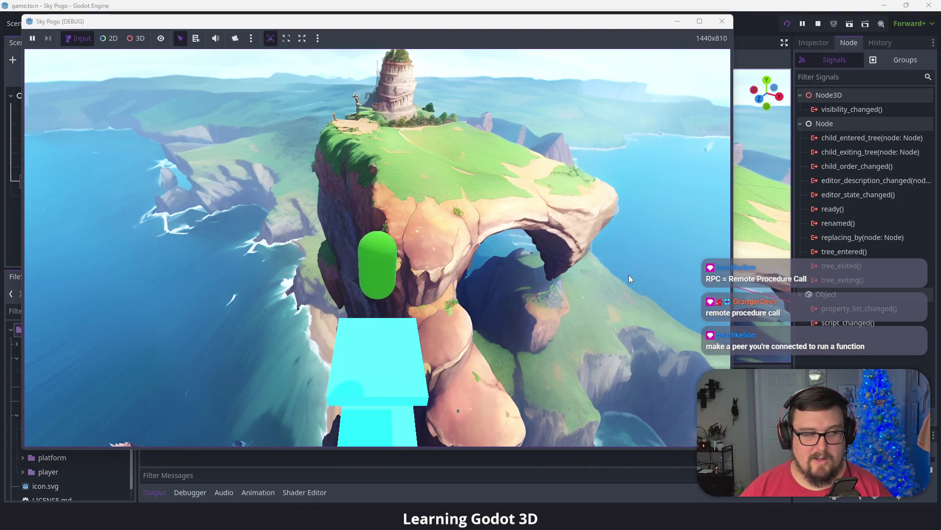
pyautogui.click(721, 23)
pyautogui.click(722, 23)
# - Parent Camera3D under Player and run the game again to check the camera follows
pyautogui.moveTo(43, 120); pyautogui.dragTo(41, 179)
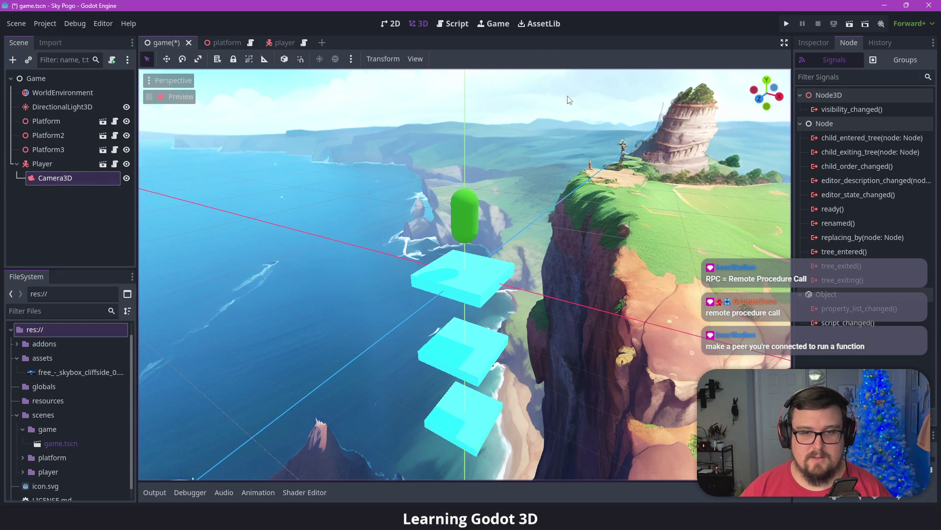
pyautogui.click(787, 23)
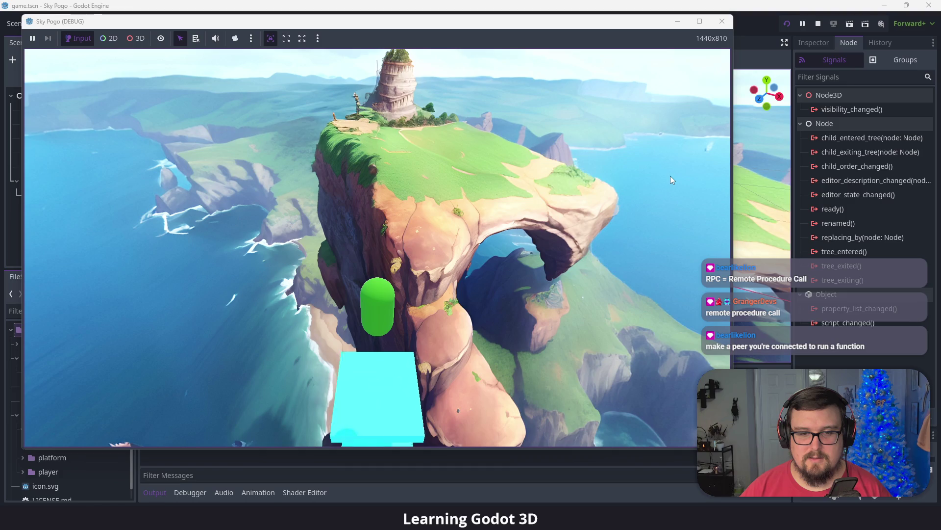
pyautogui.click(722, 21)
pyautogui.click(51, 149)
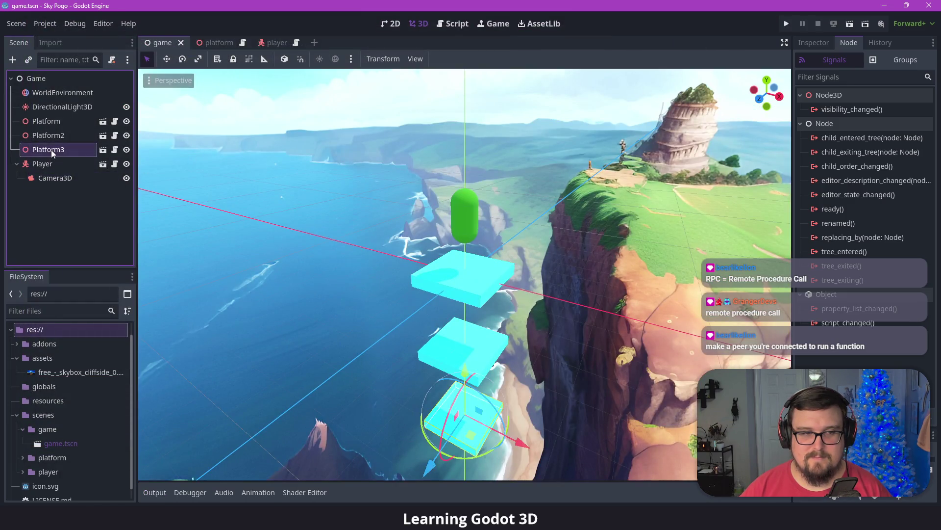
# - Move Camera3D back under the Game root and save the game scene
pyautogui.click(823, 45)
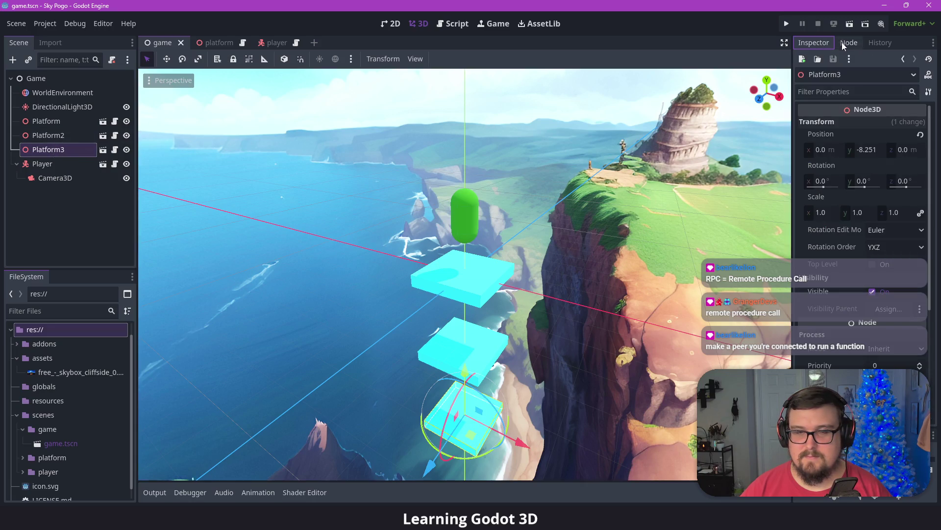
pyautogui.moveTo(55, 178); pyautogui.dragTo(59, 113)
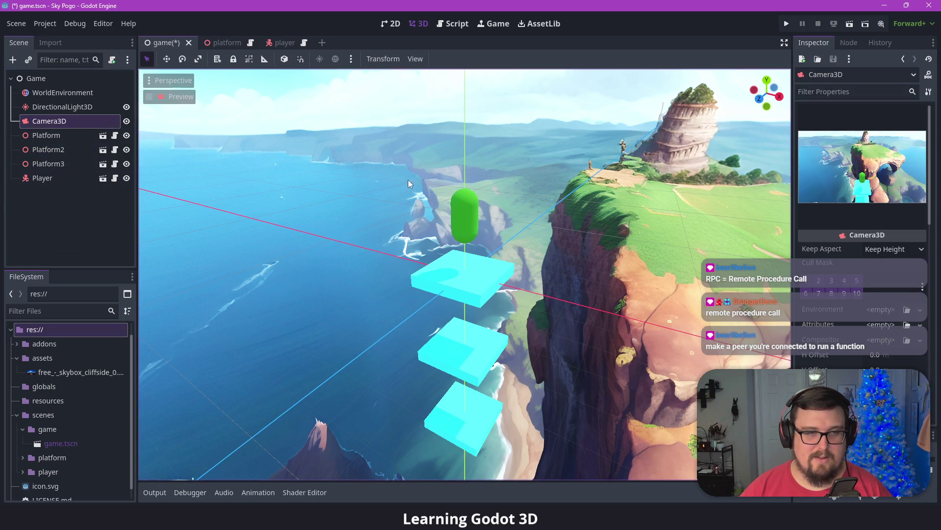
pyautogui.hotkey('ctrl', 's')
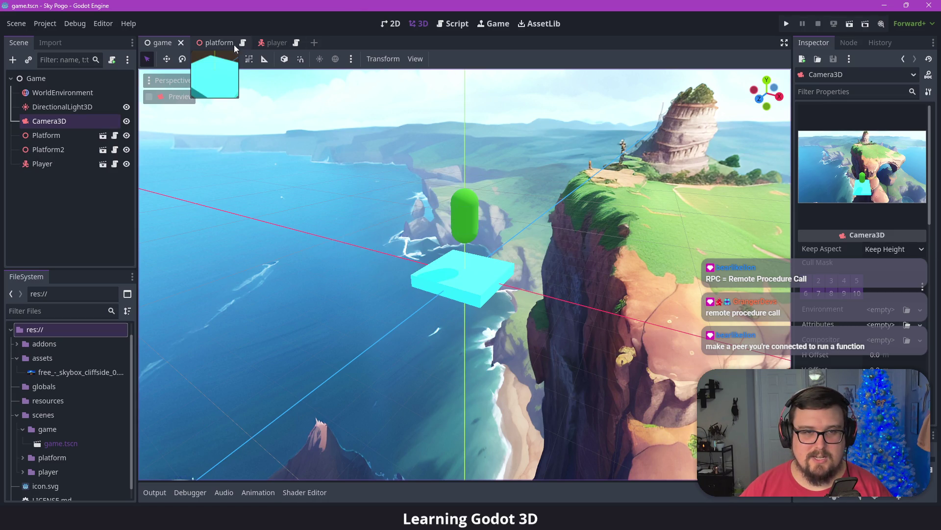
pyautogui.click(234, 45)
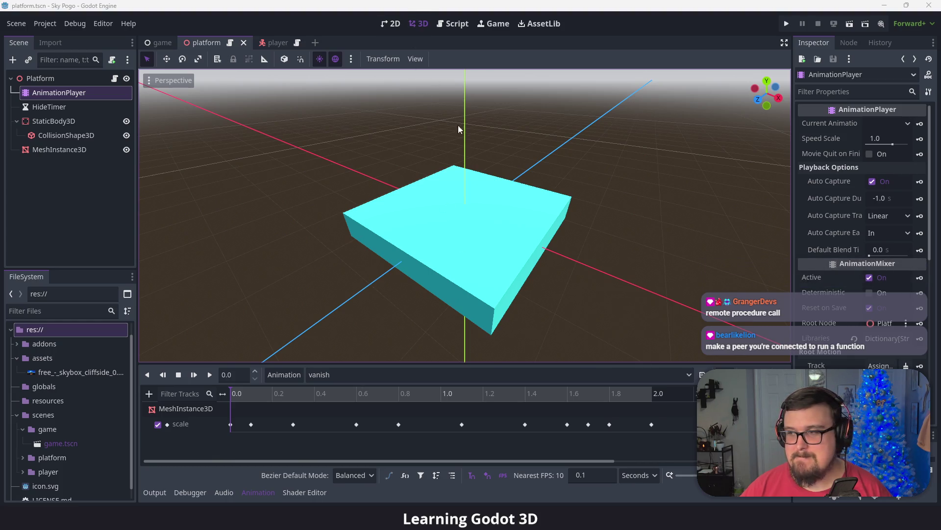
pyautogui.click(159, 43)
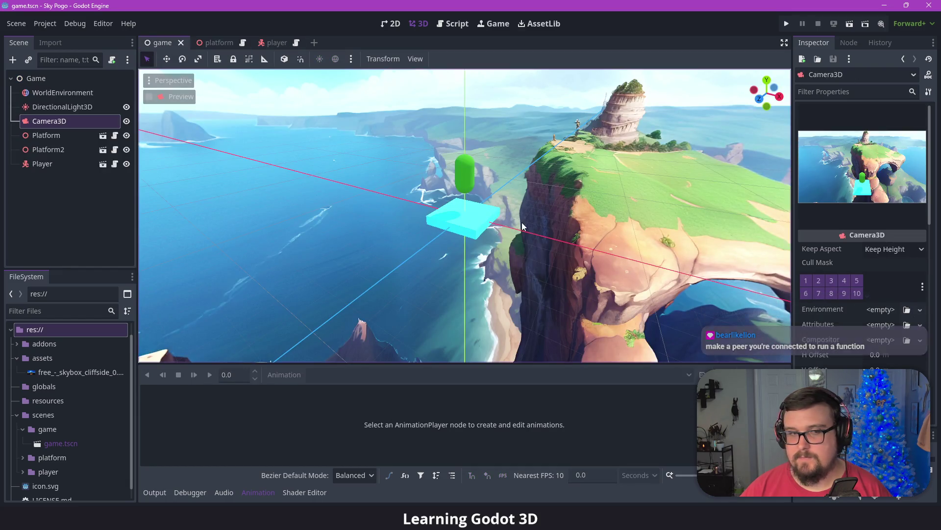
# - Delete the duplicate Platform2 node, leaving one Platform, and save the game scene
pyautogui.click(43, 165)
pyautogui.click(49, 151)
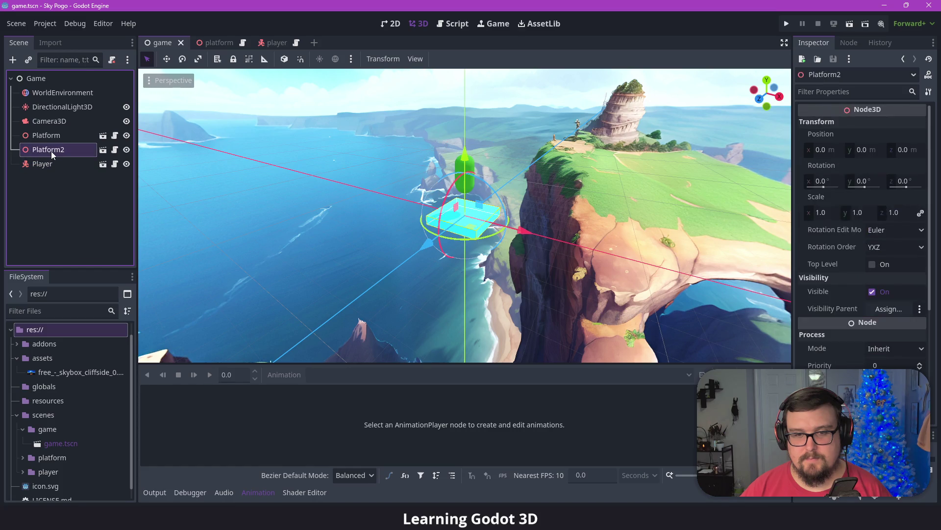
pyautogui.press('Delete')
pyautogui.press('Return')
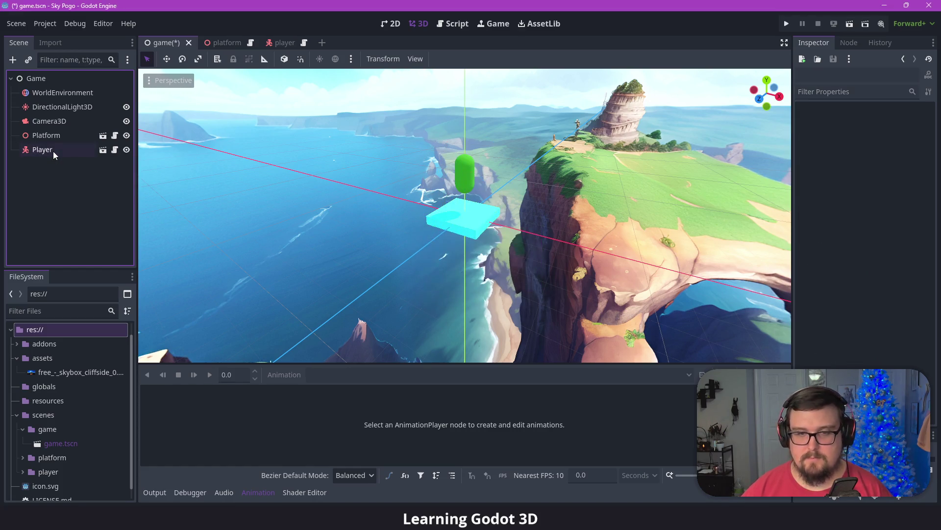
pyautogui.click(54, 135)
pyautogui.hotkey('ctrl', 's')
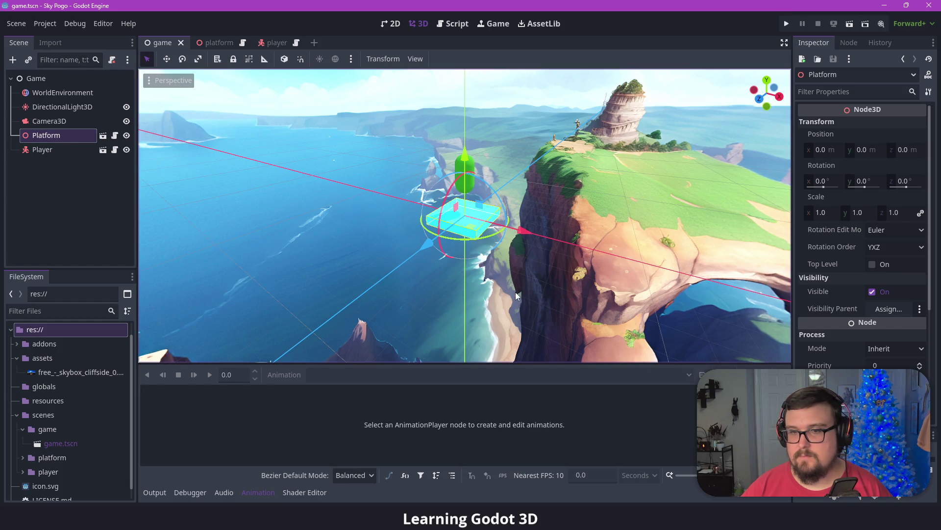
pyautogui.click(516, 292)
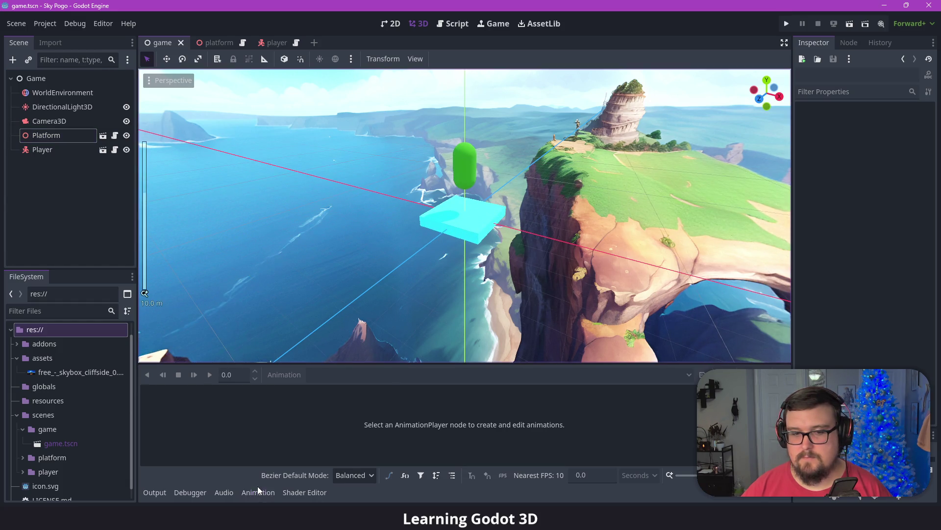
# - Hide the animation editor and launch the Godot Project Manager from the app list
pyautogui.click(258, 487)
pyautogui.scroll(-2, 498, 299)
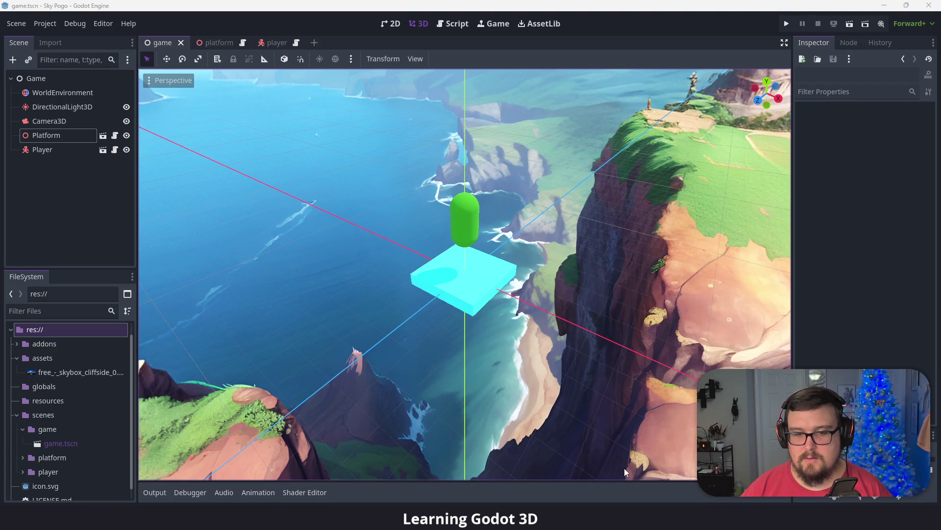
pyautogui.press('super')
pyautogui.click(451, 243)
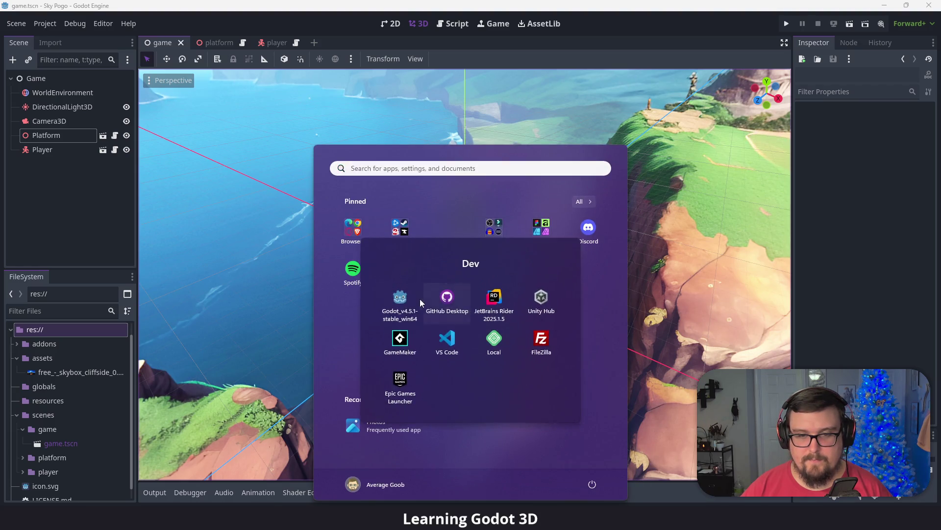
# - Open the Foundations project from the Project Manager list, showing its movements_demo scene
pyautogui.press('super')
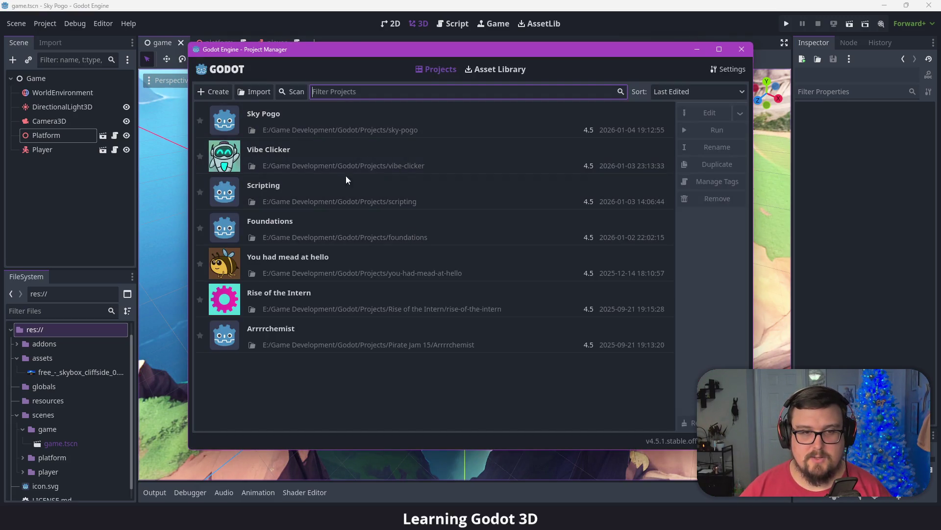
pyautogui.doubleClick(317, 222)
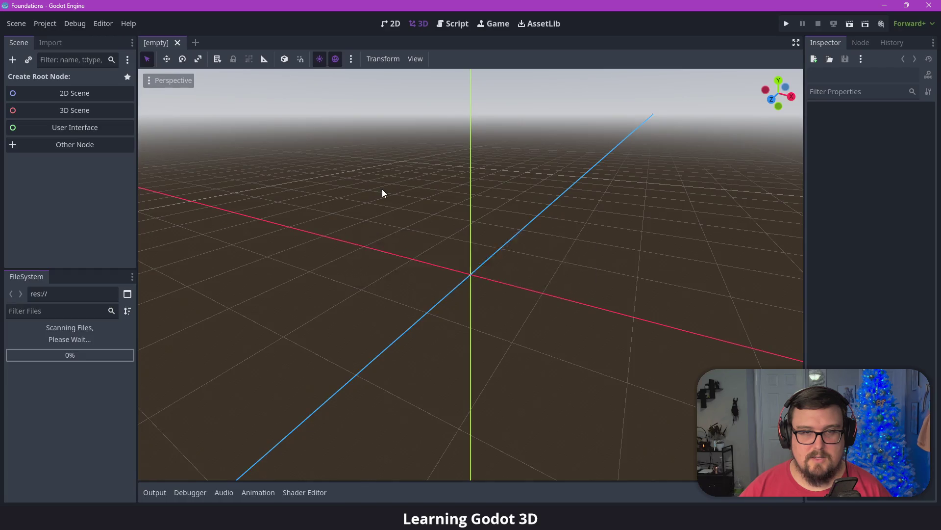
pyautogui.scroll(-5, 443, 175)
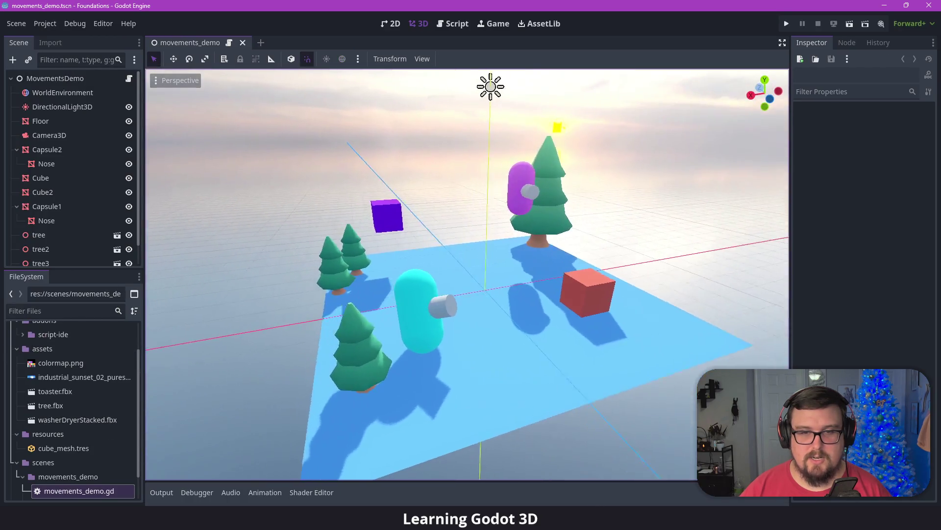
pyautogui.click(528, 157)
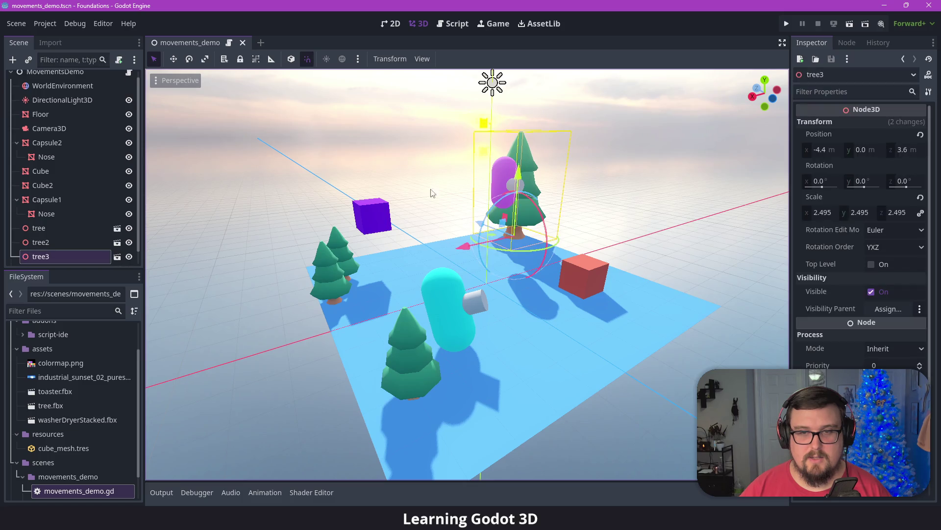
pyautogui.click(350, 252)
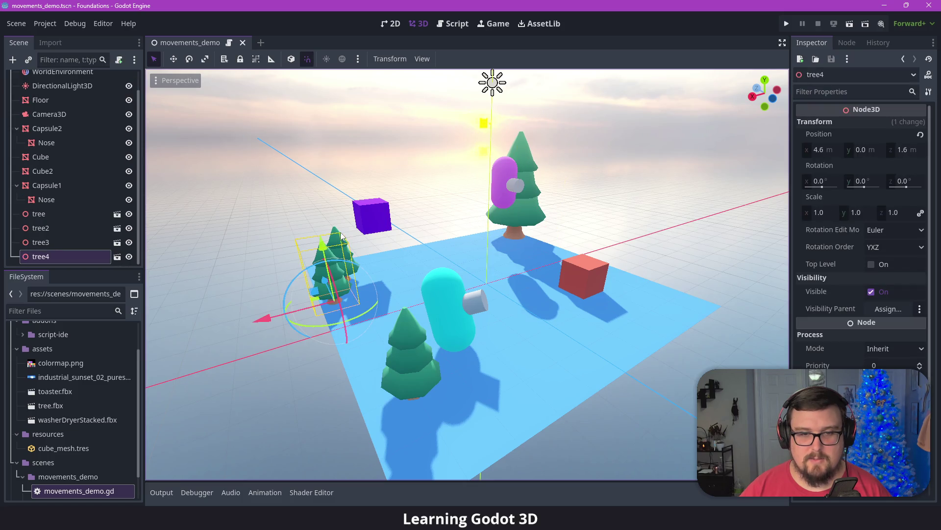
pyautogui.click(411, 357)
pyautogui.click(458, 309)
pyautogui.click(623, 191)
pyautogui.moveTo(624, 194)
pyautogui.mouseDown()
pyautogui.moveTo(491, 245)
pyautogui.moveTo(178, 393)
pyautogui.moveTo(245, 368)
pyautogui.mouseUp()
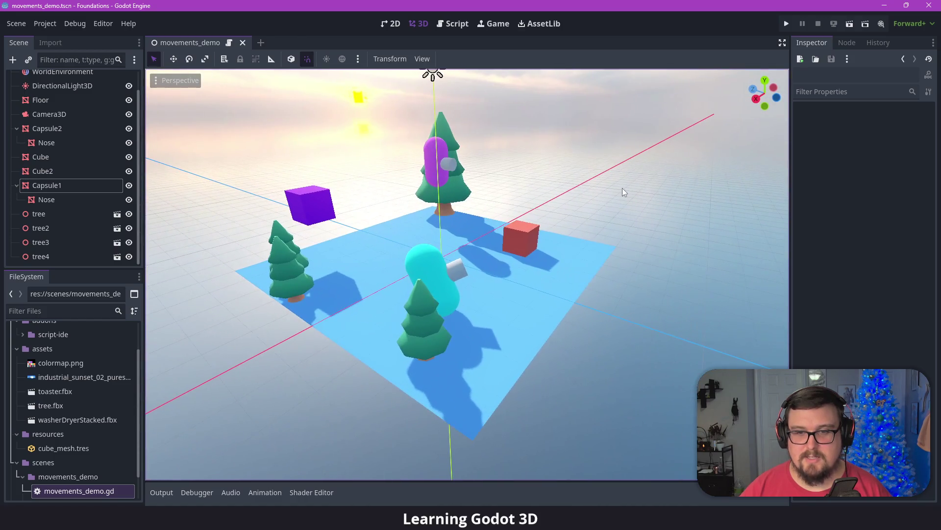
pyautogui.click(787, 24)
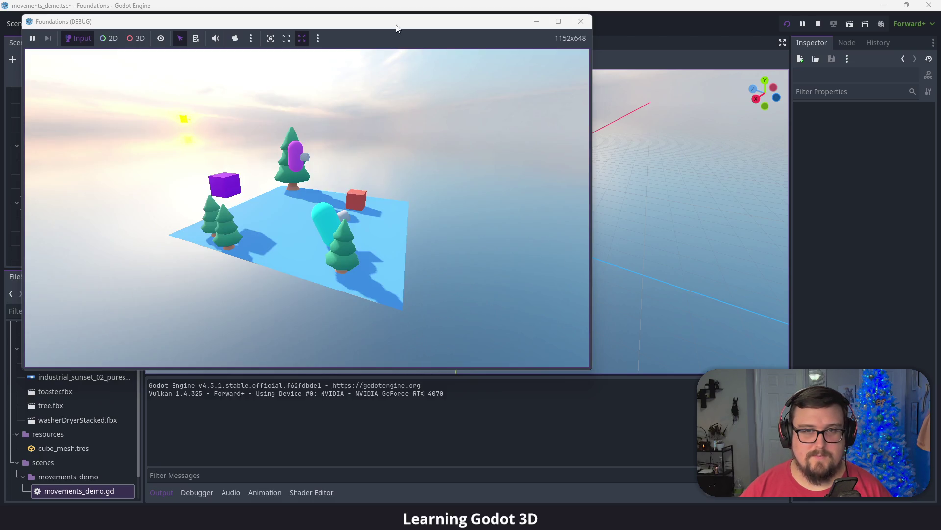
pyautogui.moveTo(399, 25); pyautogui.dragTo(412, 38)
pyautogui.click(626, 160)
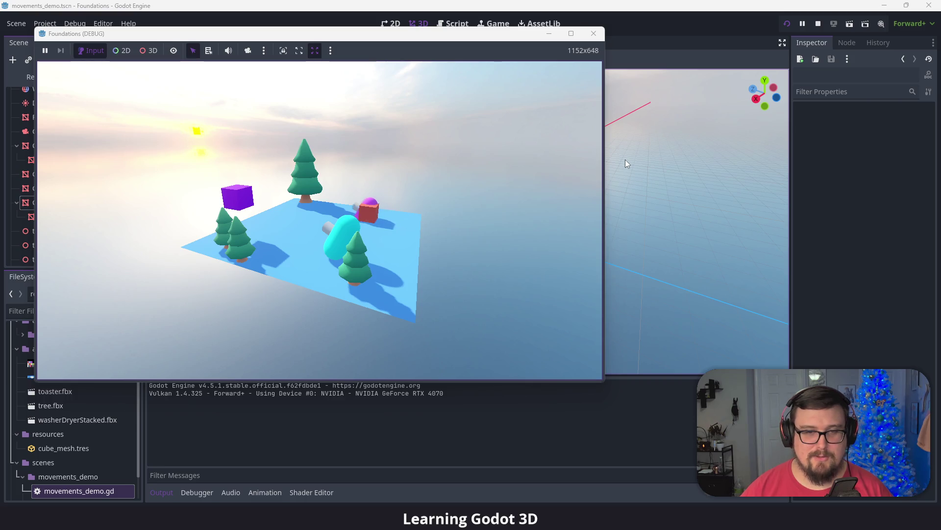
pyautogui.click(593, 33)
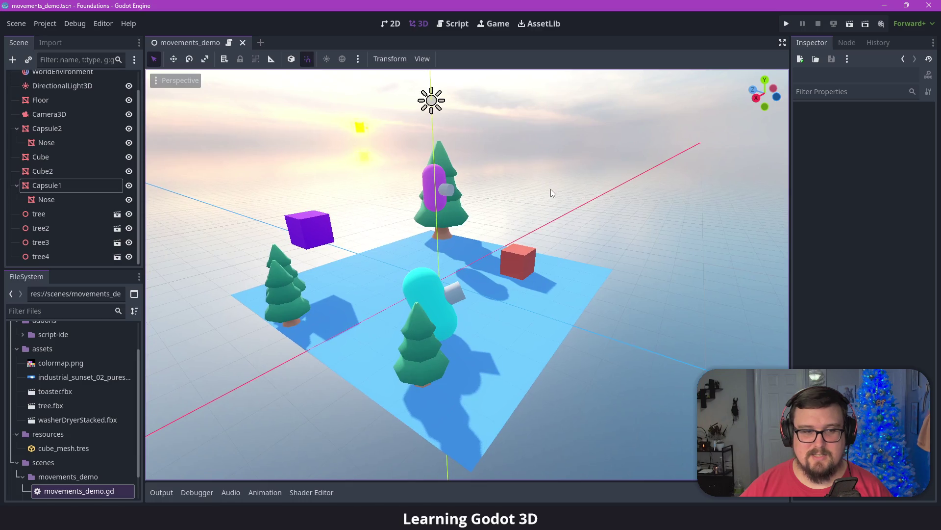
# - Select then deselect the red Cube, and close the Foundations editor window
pyautogui.scroll(2, 60, 175)
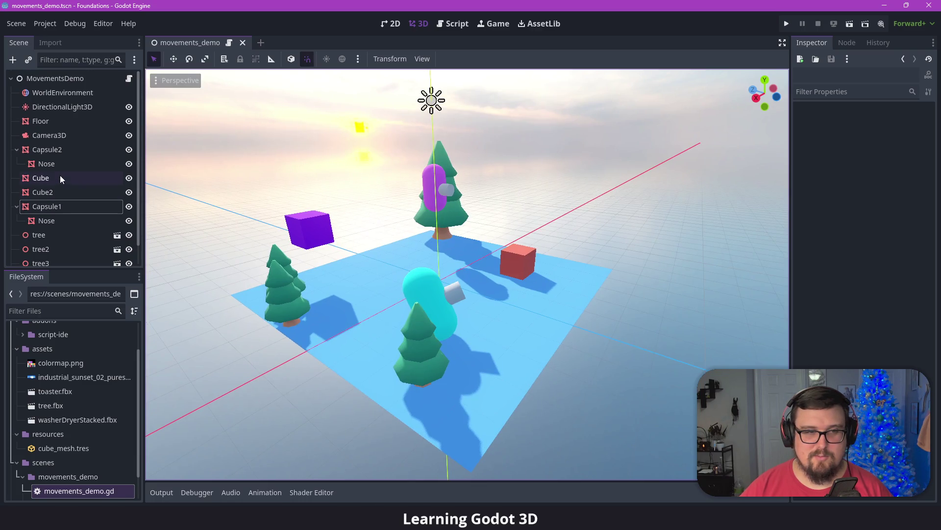
pyautogui.click(536, 256)
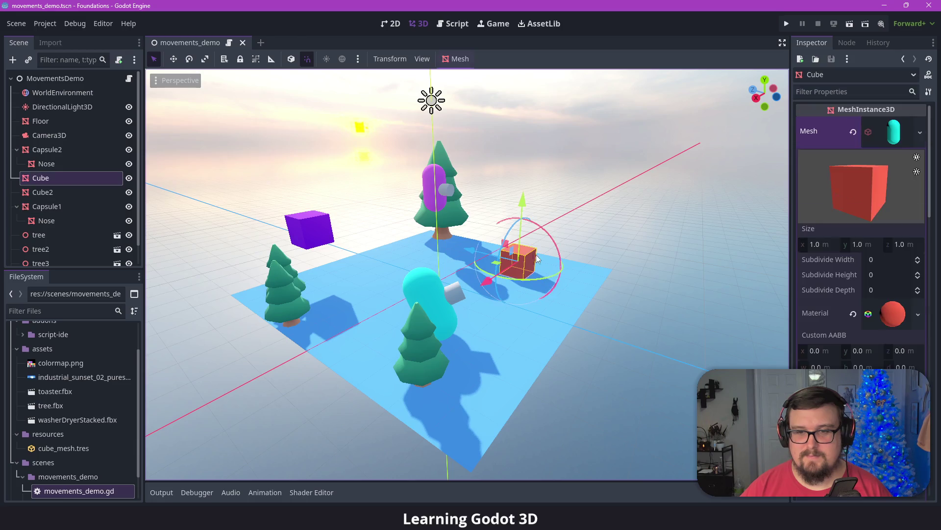
pyautogui.click(638, 229)
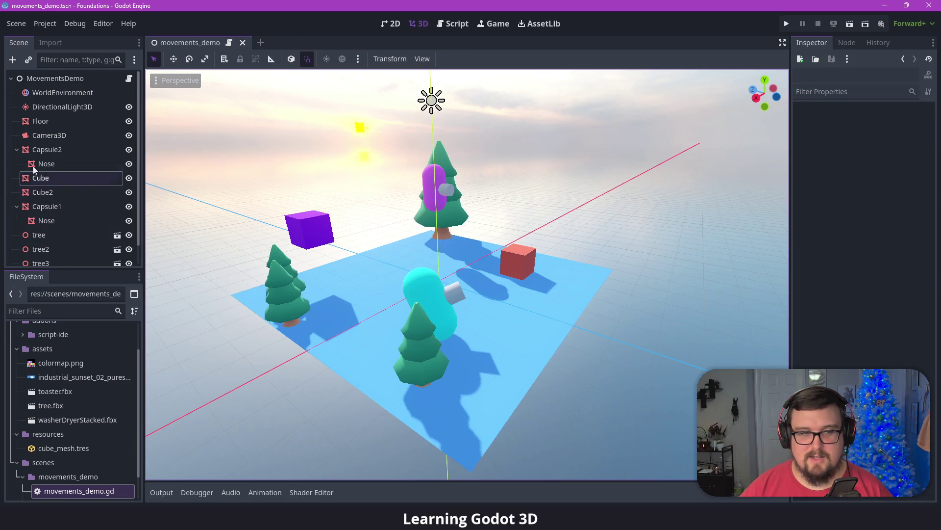
pyautogui.click(929, 5)
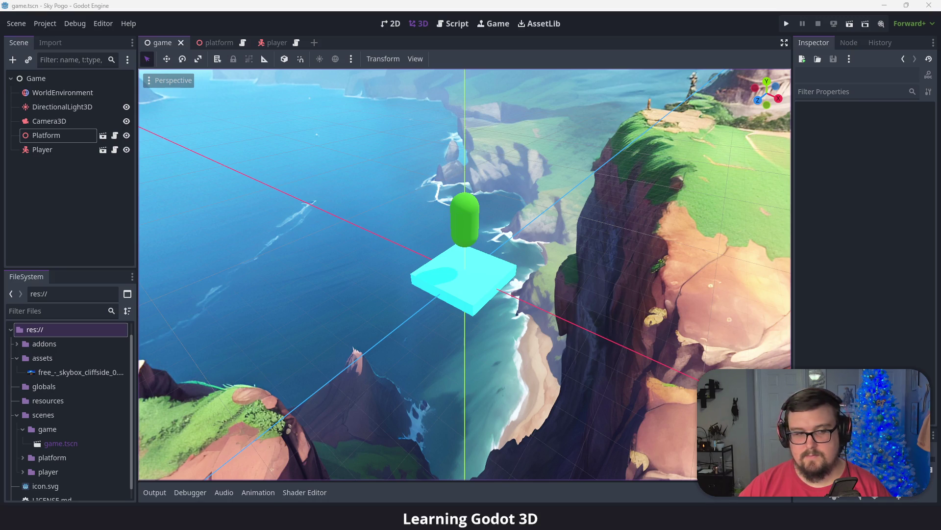
# - Set the HideTimer's Wait Time to 6.0 and turn off Autostart, saving the platform scene
pyautogui.click(288, 110)
pyautogui.click(207, 43)
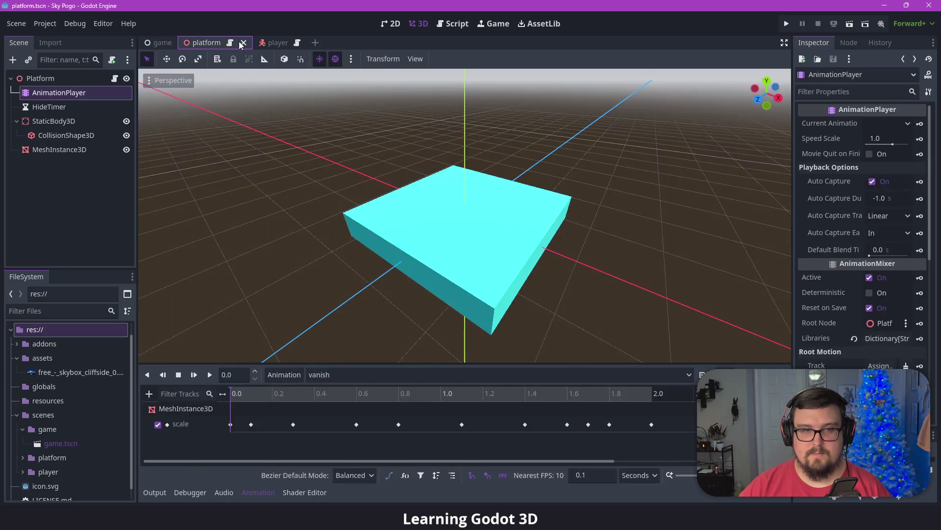
pyautogui.click(49, 107)
pyautogui.click(875, 138)
pyautogui.write('6')
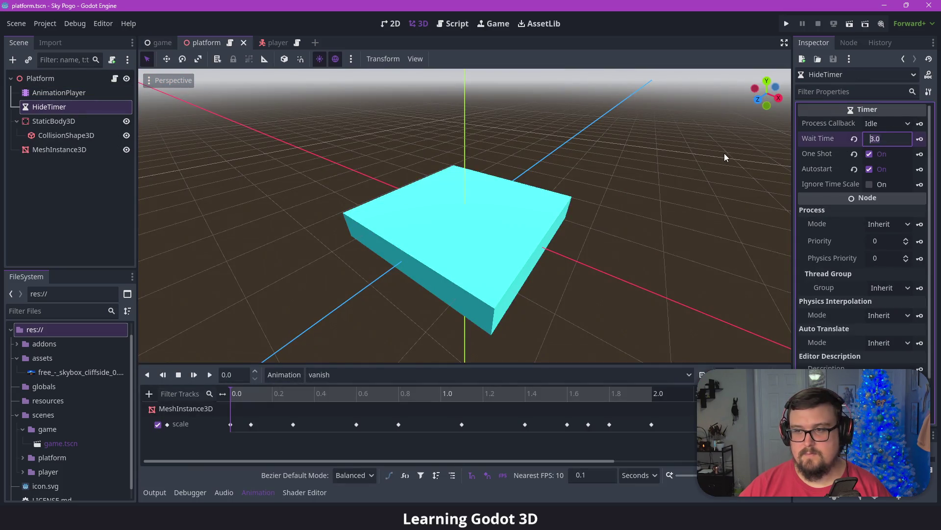
pyautogui.press('Return')
pyautogui.hotkey('ctrl', 's')
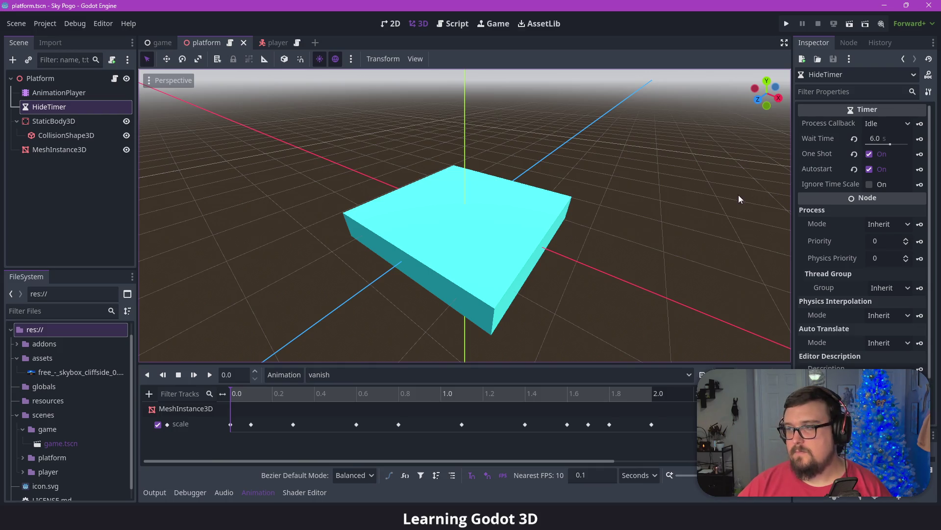
pyautogui.click(870, 170)
pyautogui.click(661, 175)
pyautogui.hotkey('ctrl', 's')
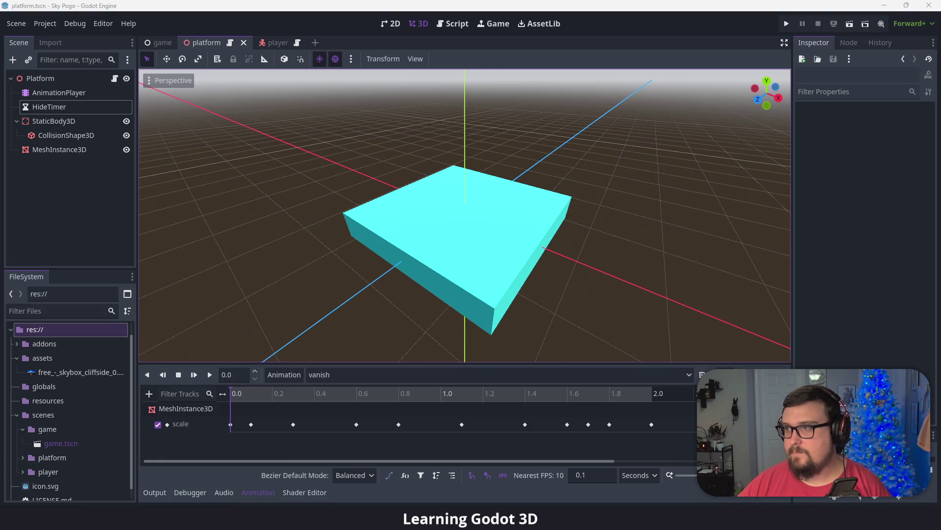
# - Return from the platform scene to the game scene
pyautogui.click(643, 179)
pyautogui.scroll(-2, 387, 111)
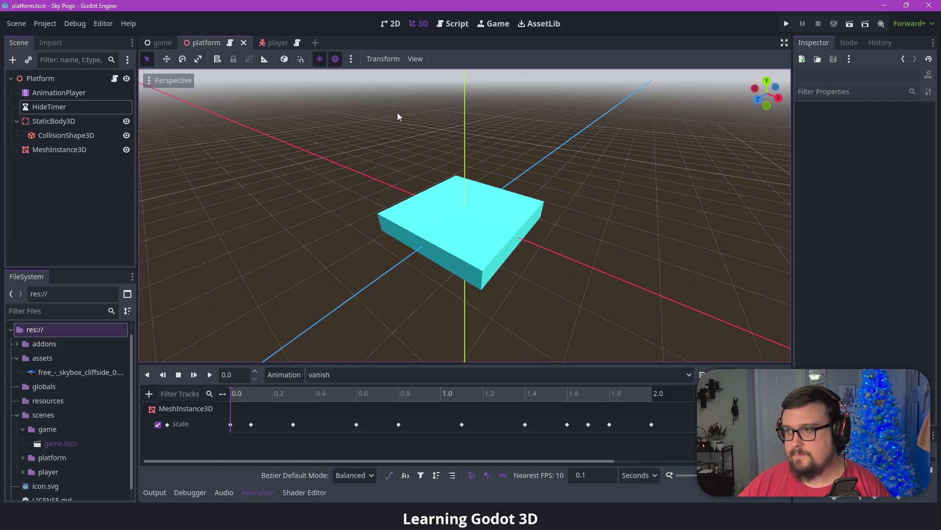
pyautogui.click(159, 42)
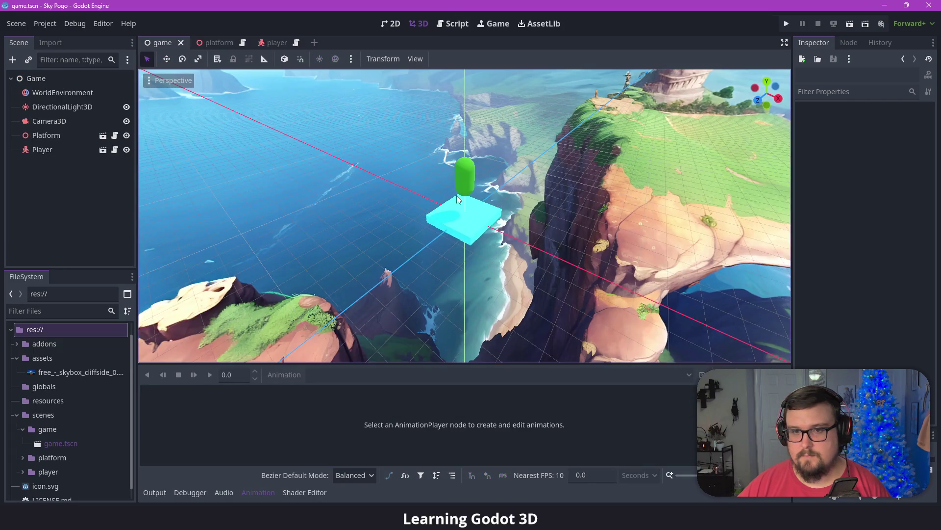
# - Inspect the signals of the platform's StaticBody3D and CollisionShape3D in the Node dock
pyautogui.scroll(2, 458, 195)
pyautogui.click(251, 489)
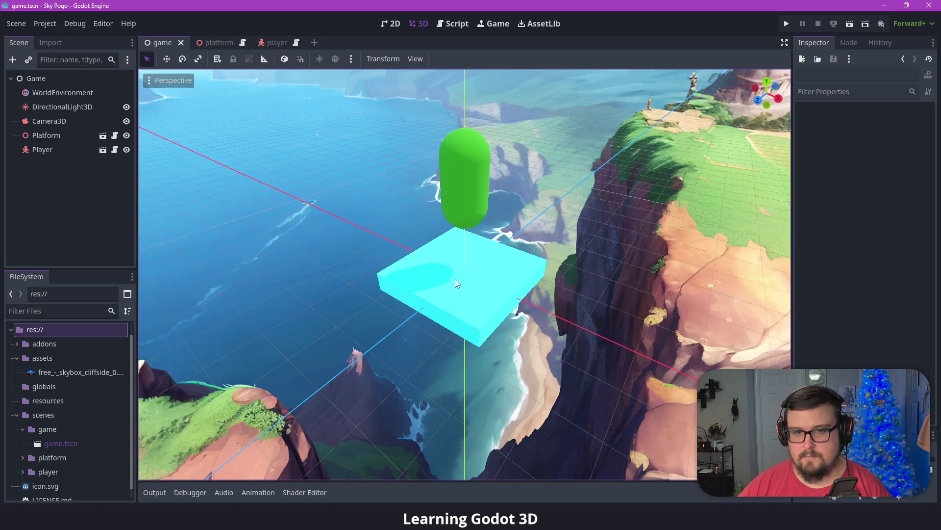
pyautogui.click(222, 43)
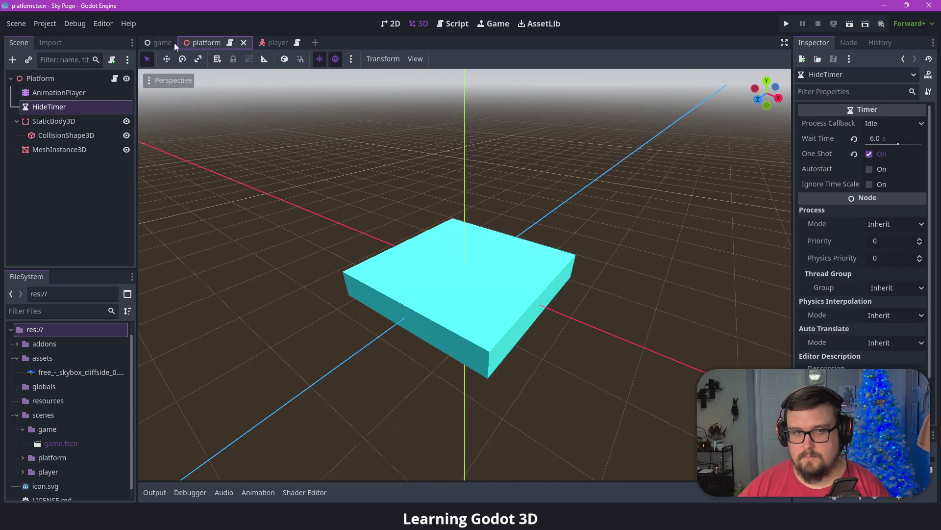
pyautogui.click(172, 43)
pyautogui.scroll(-2, 522, 185)
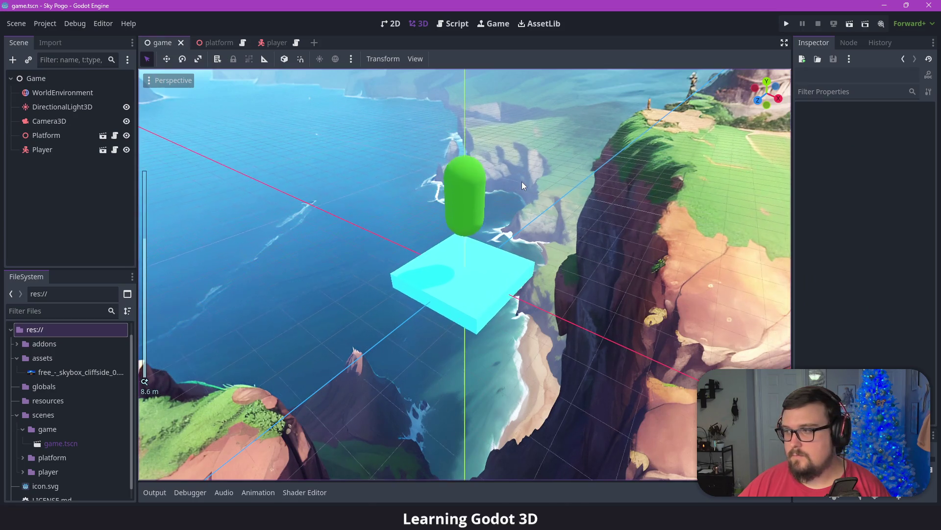
pyautogui.click(43, 150)
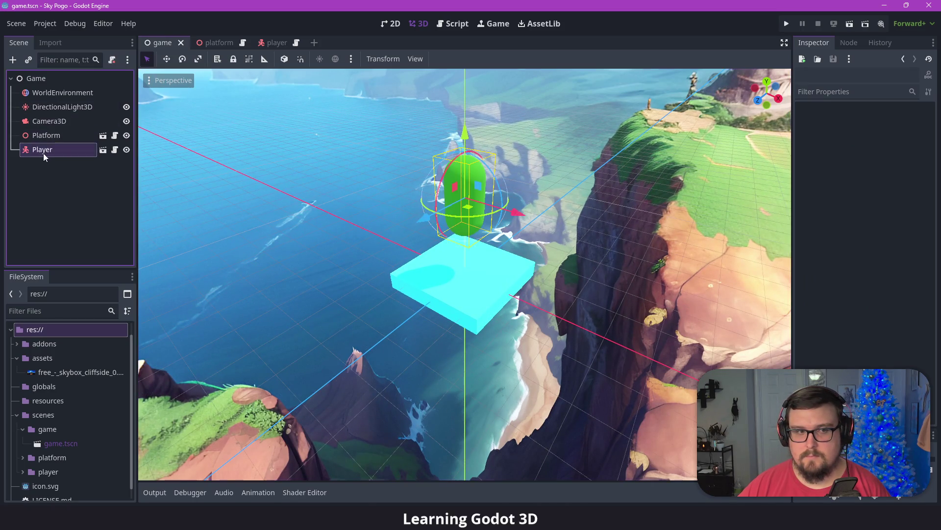
pyautogui.click(215, 43)
pyautogui.click(58, 120)
pyautogui.click(61, 135)
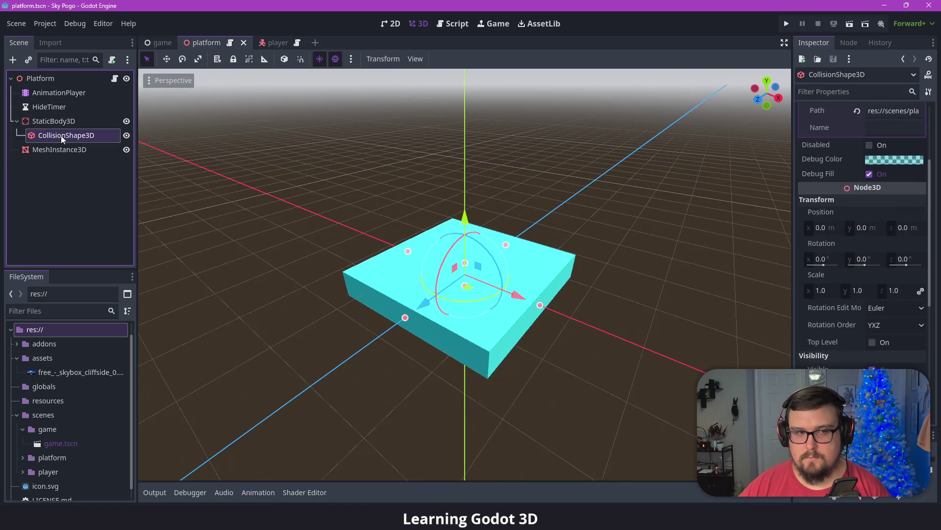
pyautogui.click(845, 43)
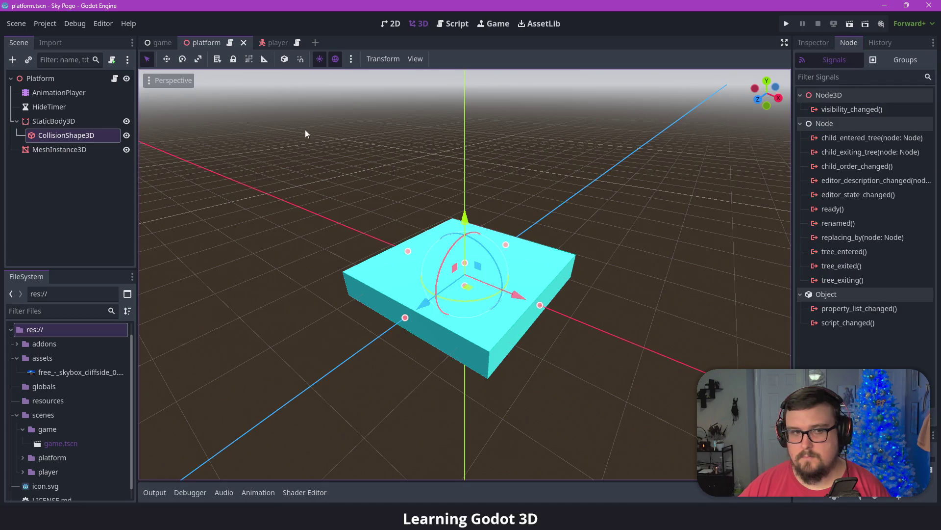
pyautogui.click(73, 124)
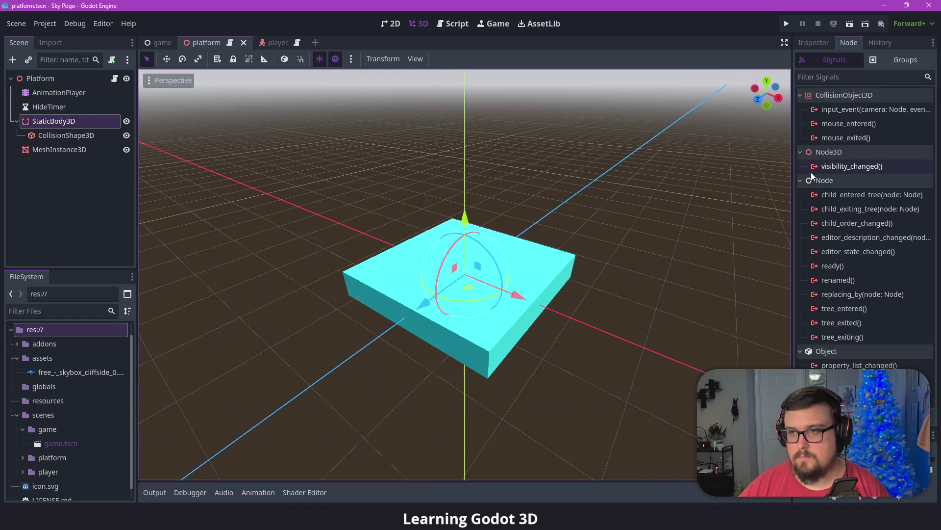
pyautogui.moveTo(868, 142)
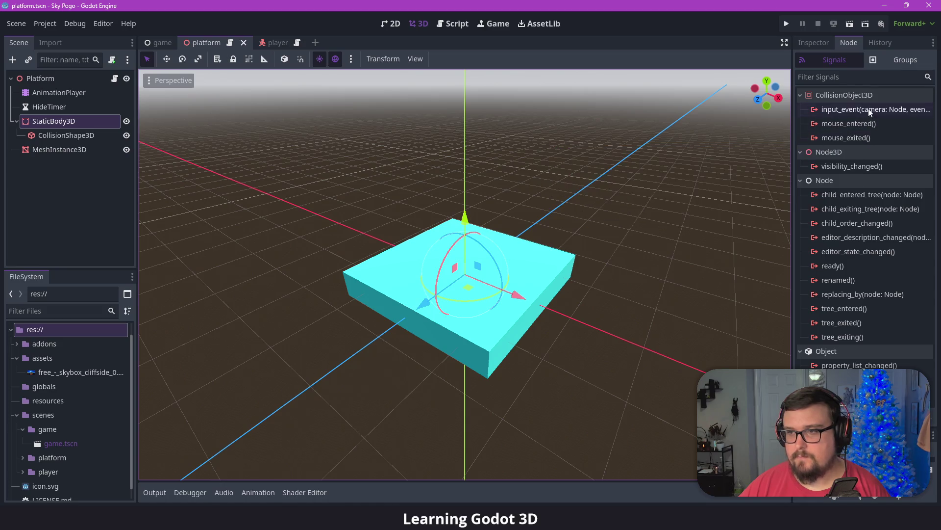
# - Look over the player scene and the Player's properties in the game scene
pyautogui.click(268, 43)
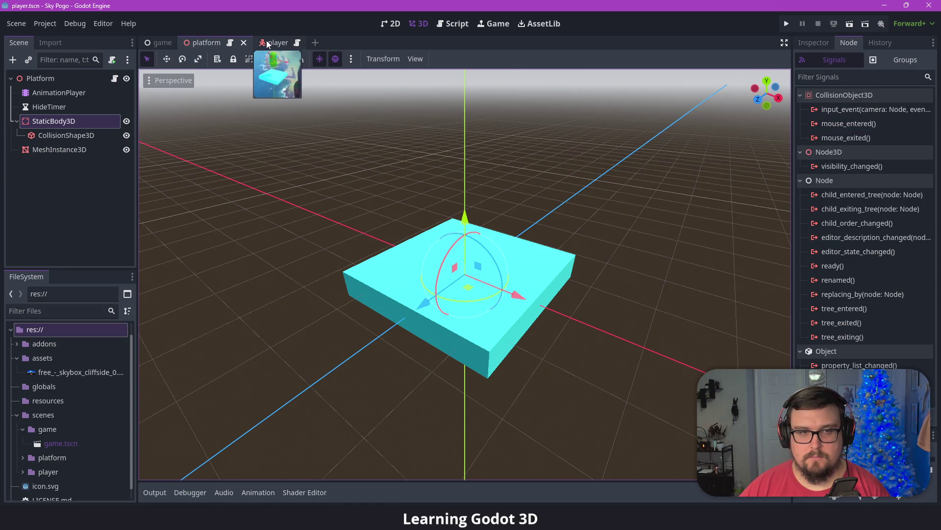
pyautogui.click(45, 93)
pyautogui.click(45, 78)
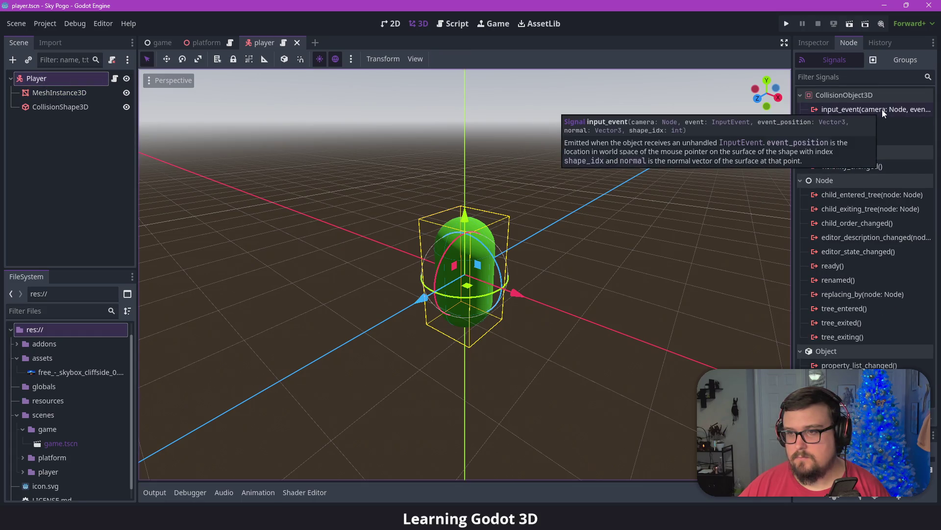
pyautogui.click(53, 92)
pyautogui.click(45, 80)
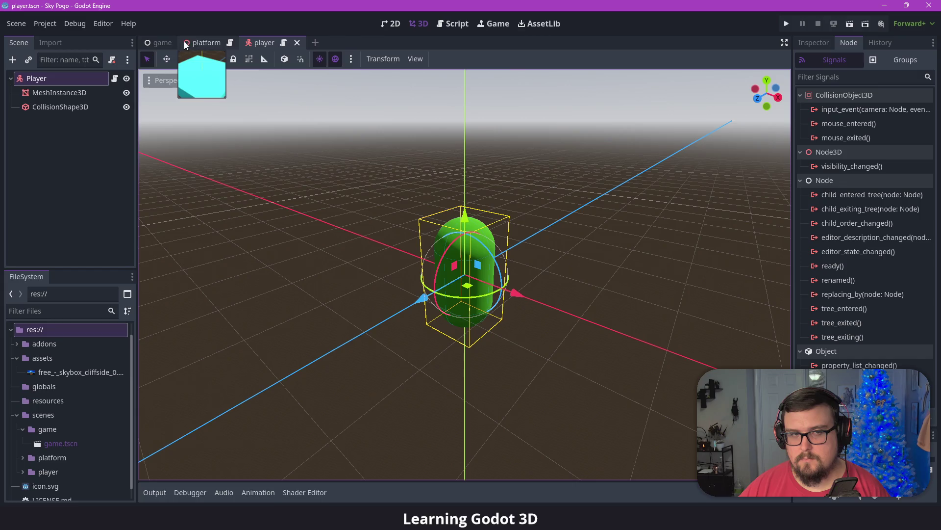
pyautogui.click(154, 44)
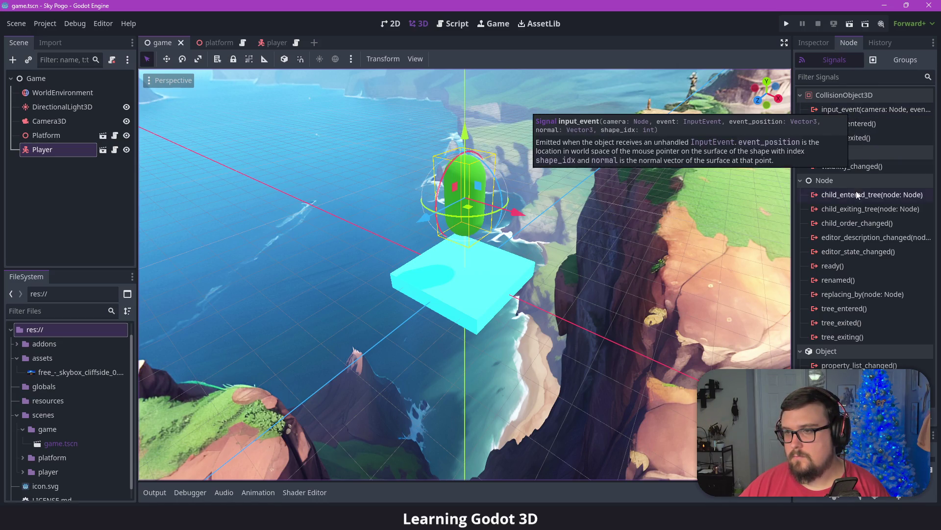
pyautogui.moveTo(859, 197)
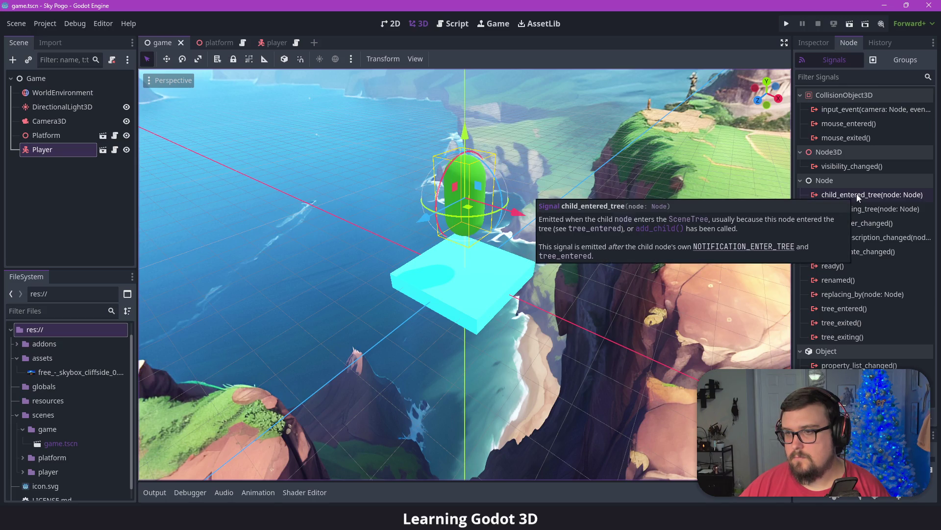
pyautogui.click(819, 45)
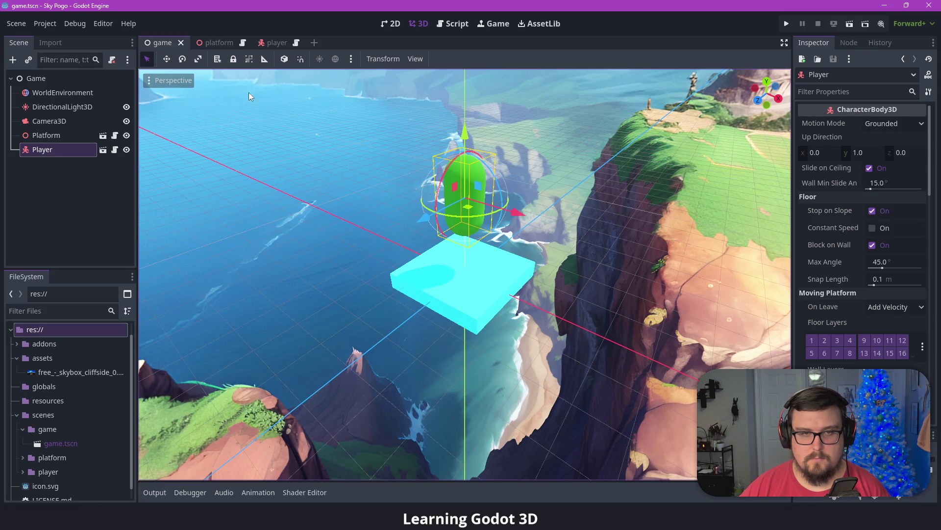
pyautogui.click(218, 45)
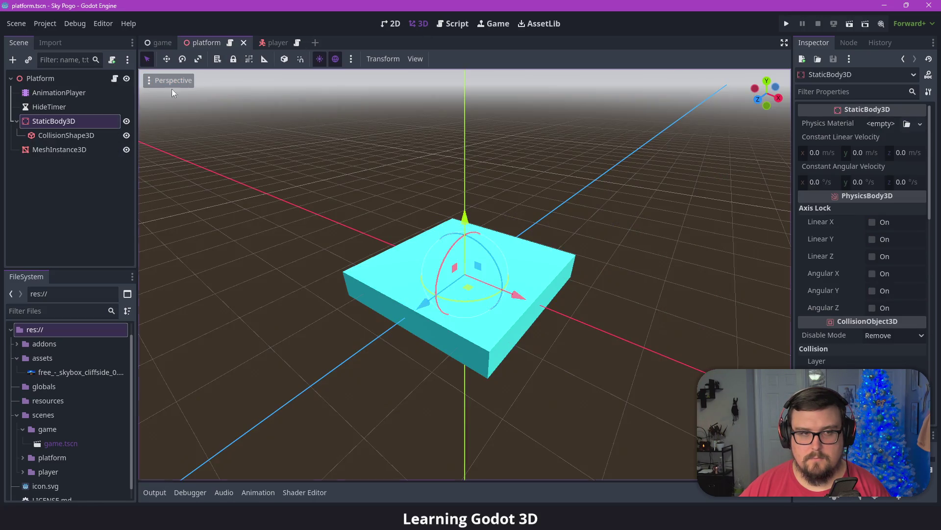
# - Select the platform's MeshInstance3D, then go to the player scene and select its mesh node
pyautogui.click(56, 149)
pyautogui.scroll(10, 837, 147)
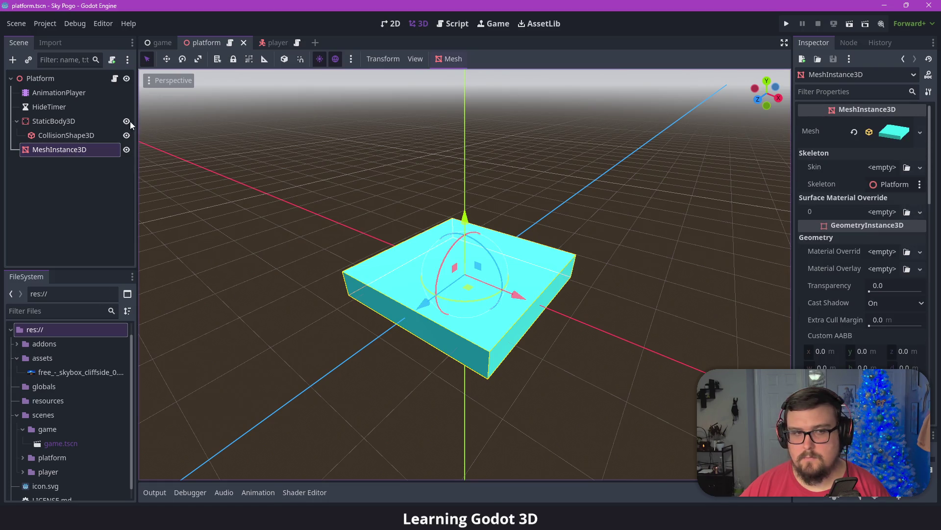
pyautogui.click(272, 44)
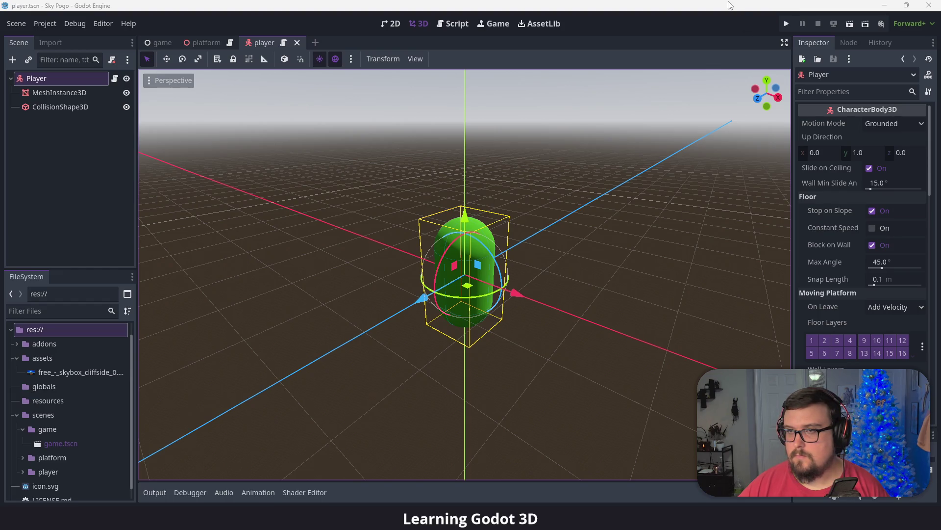
pyautogui.click(705, 96)
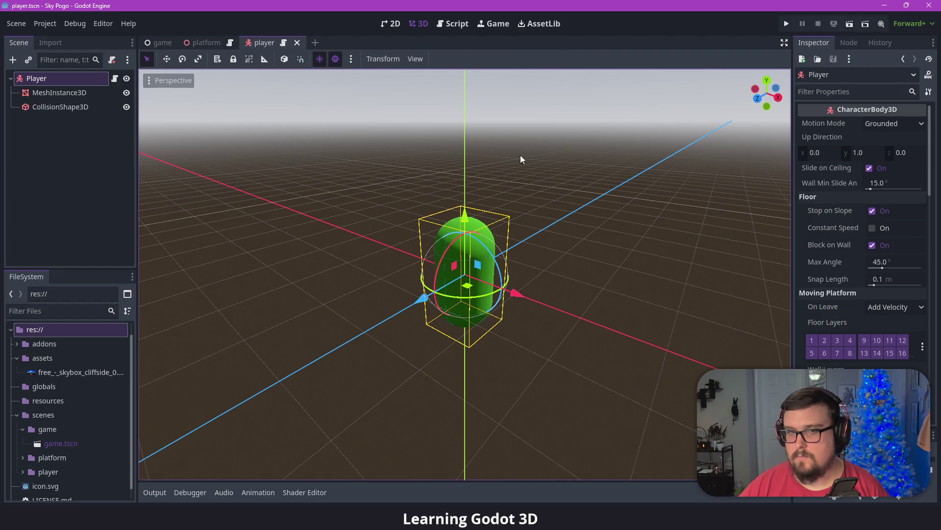
pyautogui.click(55, 91)
# - Add an Area3D under Player and drag it above MeshInstance3D as the first child
pyautogui.click(93, 79)
pyautogui.hotkey('ctrl', 'a')
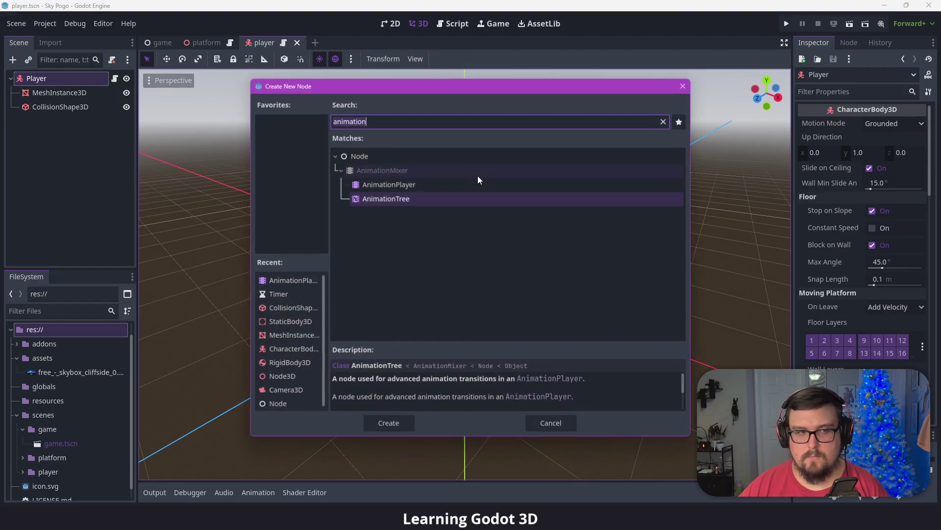
pyautogui.write('area')
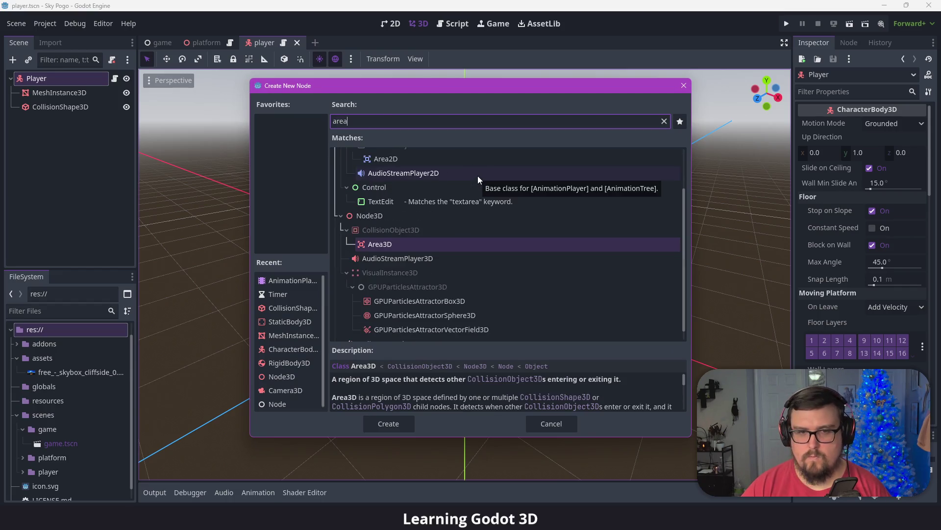
pyautogui.press('Return')
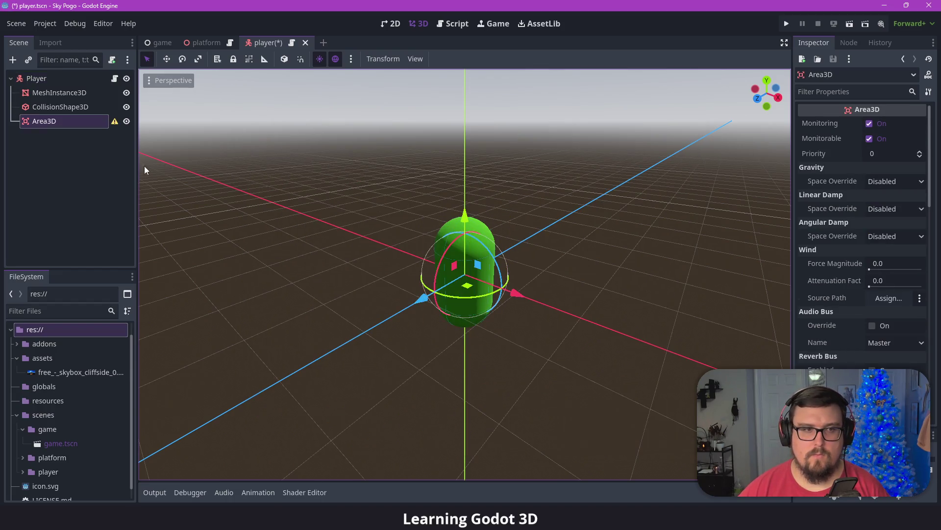
pyautogui.moveTo(48, 122)
pyautogui.mouseDown()
pyautogui.moveTo(48, 87)
pyautogui.moveTo(54, 99)
pyautogui.mouseUp()
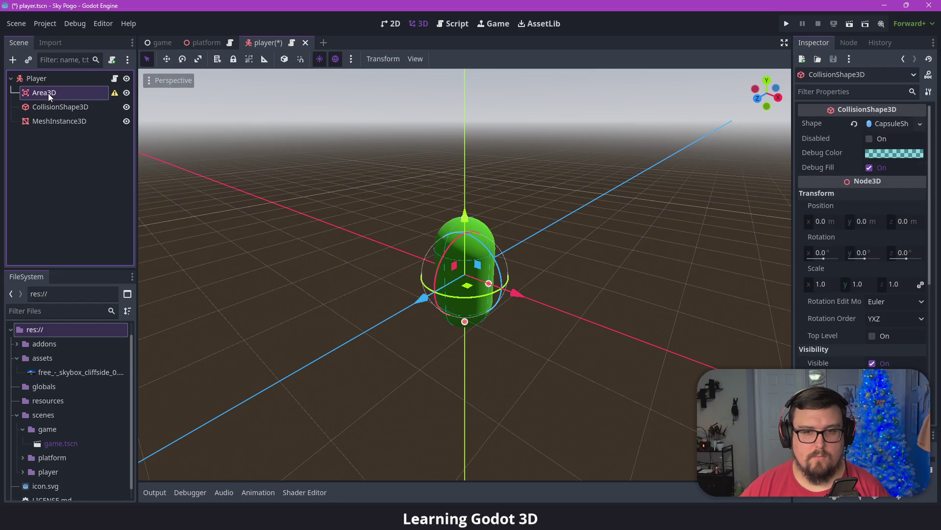
# - Select the new Area3D node and delete it
pyautogui.click(48, 93)
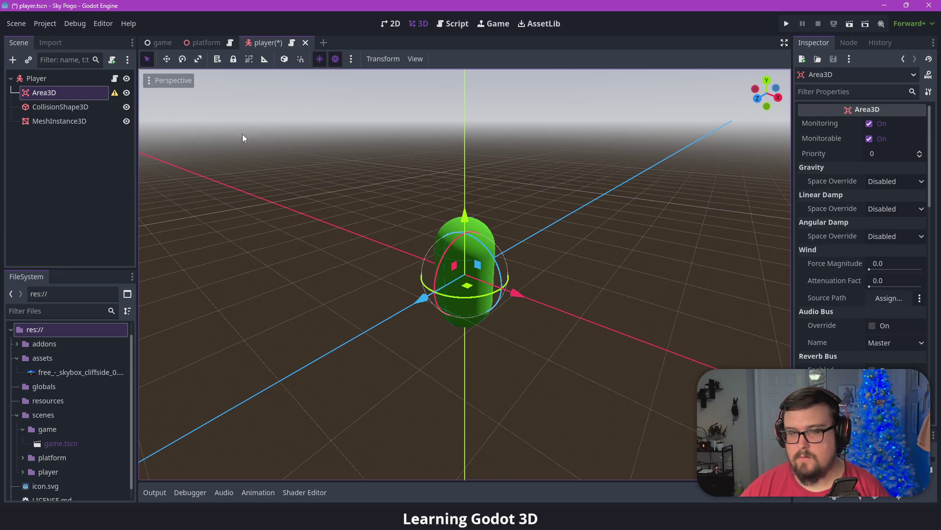
pyautogui.click(66, 112)
pyautogui.click(57, 98)
pyautogui.press('Delete')
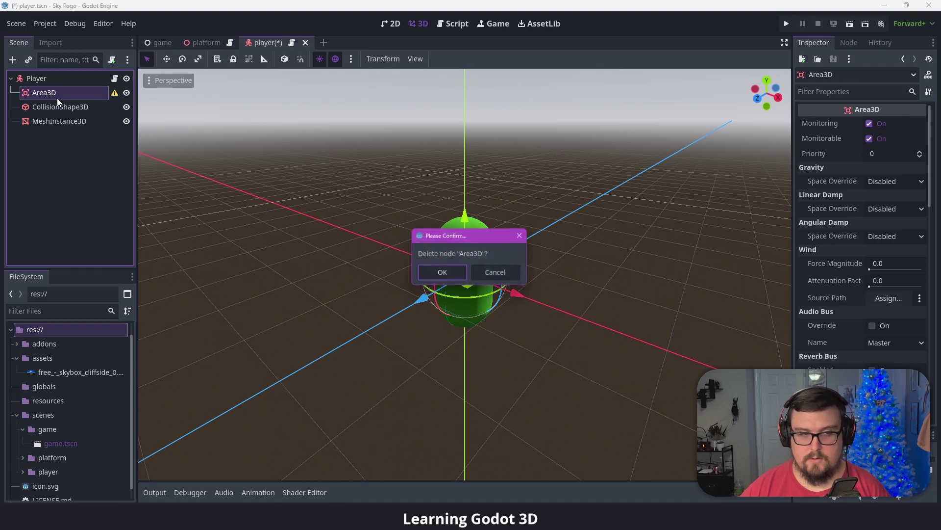
# - Confirm removing the player's Area3D, save the player scene, and select the Platform root
pyautogui.press('Return')
pyautogui.hotkey('ctrl', 's')
pyautogui.click(222, 43)
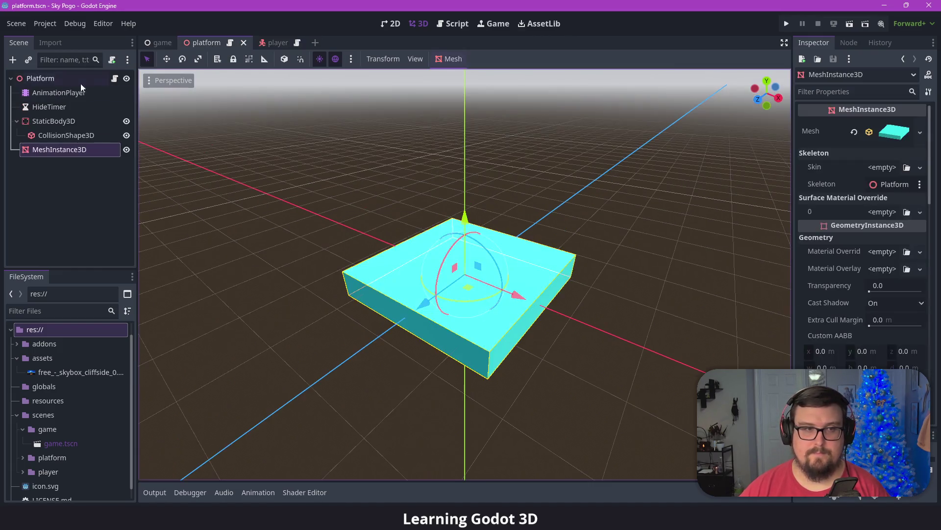
pyautogui.click(39, 79)
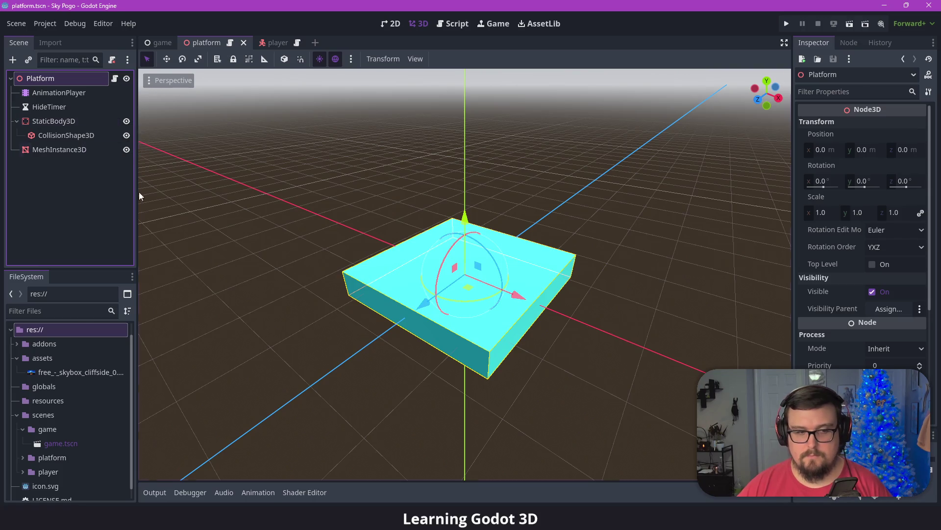
# - Add an Area3D under Platform with a CollisionShape3D child using a box shape
pyautogui.hotkey('ctrl', 'a')
pyautogui.write('area')
pyautogui.doubleClick(395, 243)
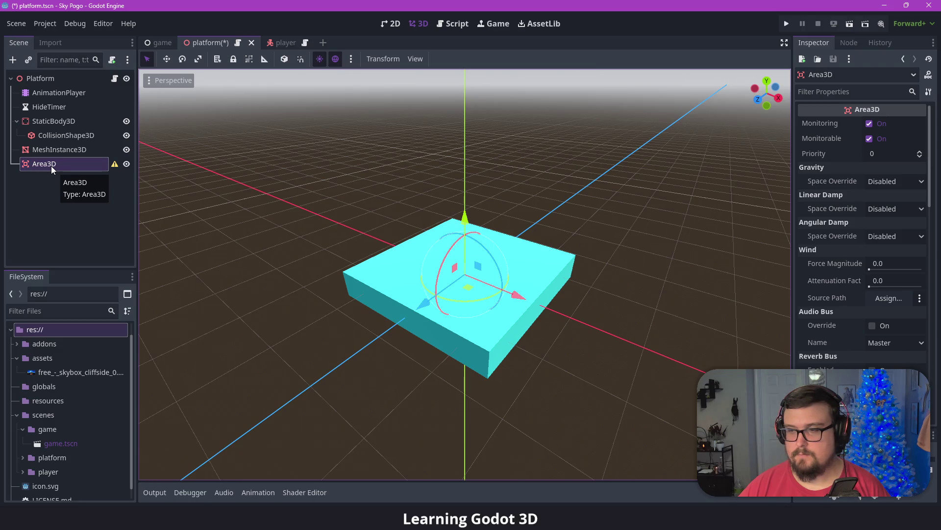
pyautogui.hotkey('ctrl', 'a')
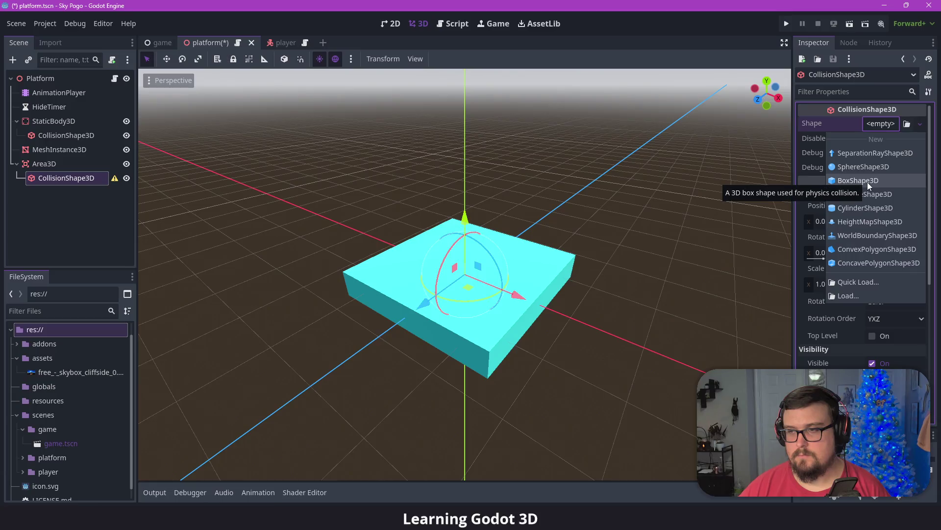
pyautogui.click(869, 183)
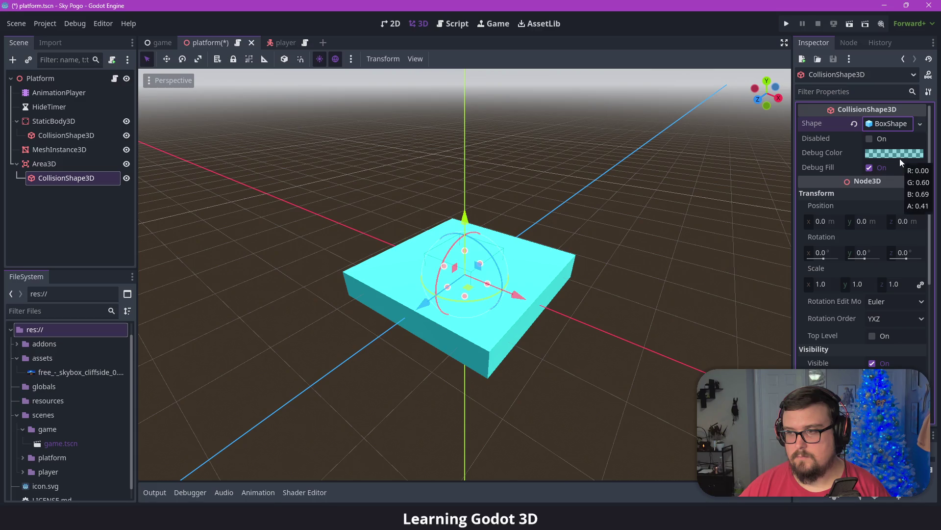
pyautogui.click(890, 123)
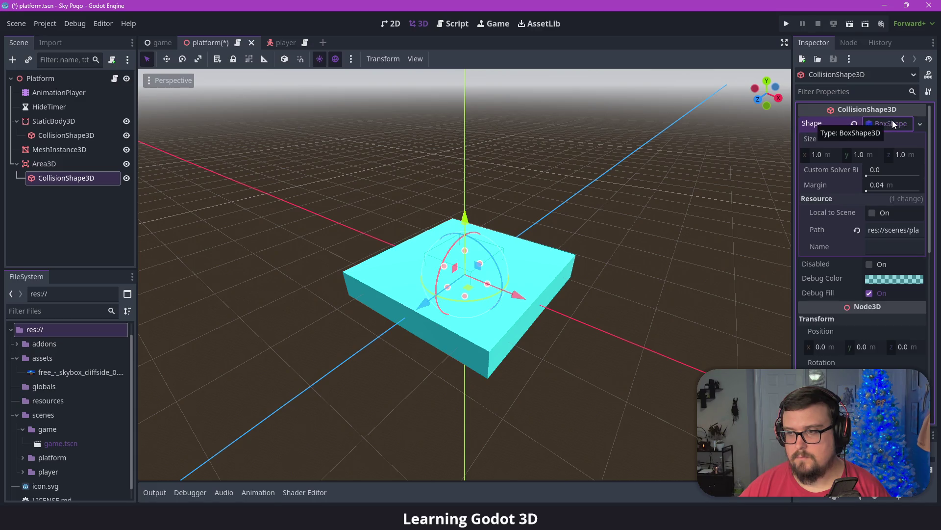
# - Rename the platform's Area3D to PlayerDetector
pyautogui.click(47, 166)
pyautogui.click(48, 165)
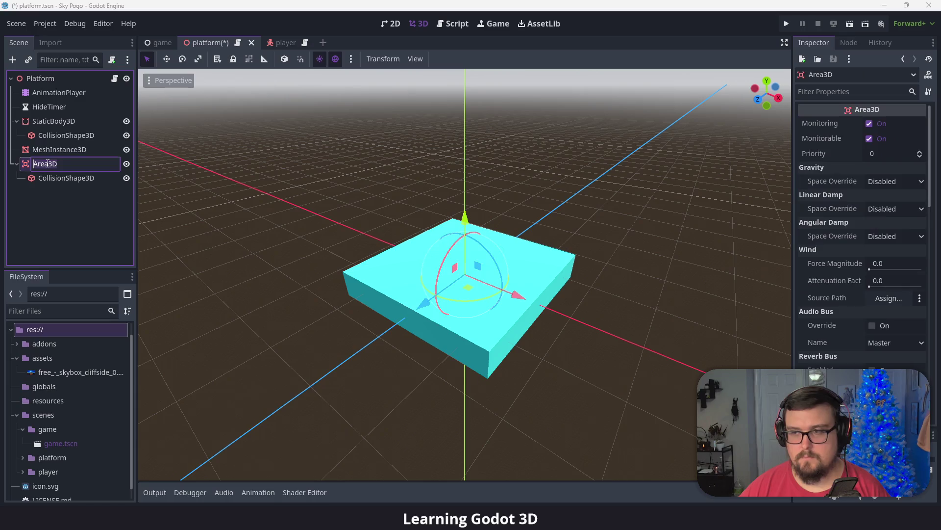
pyautogui.write('PlayerDetector')
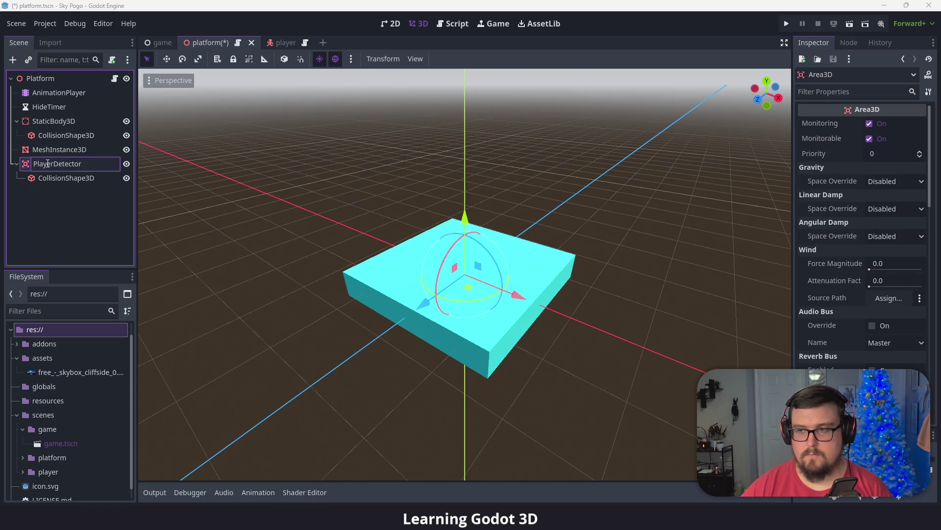
pyautogui.press('Return')
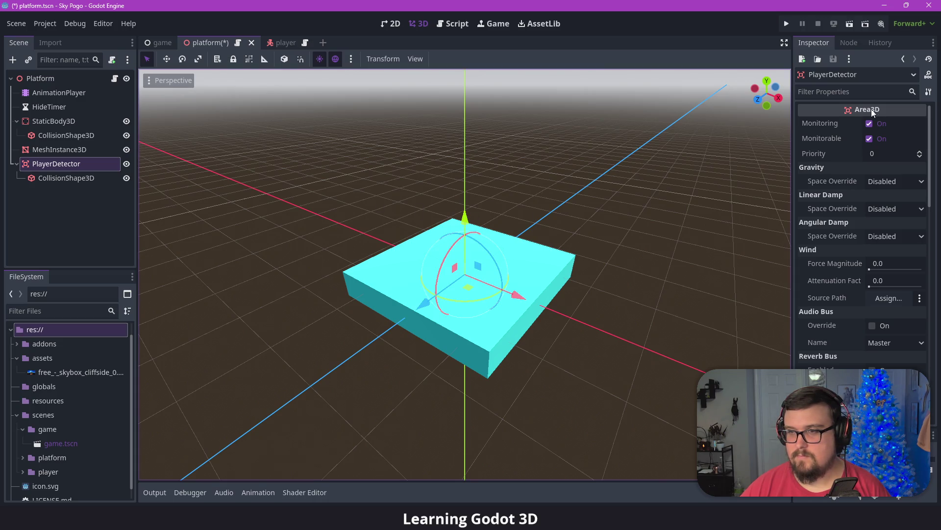
# - Set the detector's BoxShape size to 3 × 0.5 × 3, matching the platform body
pyautogui.click(98, 177)
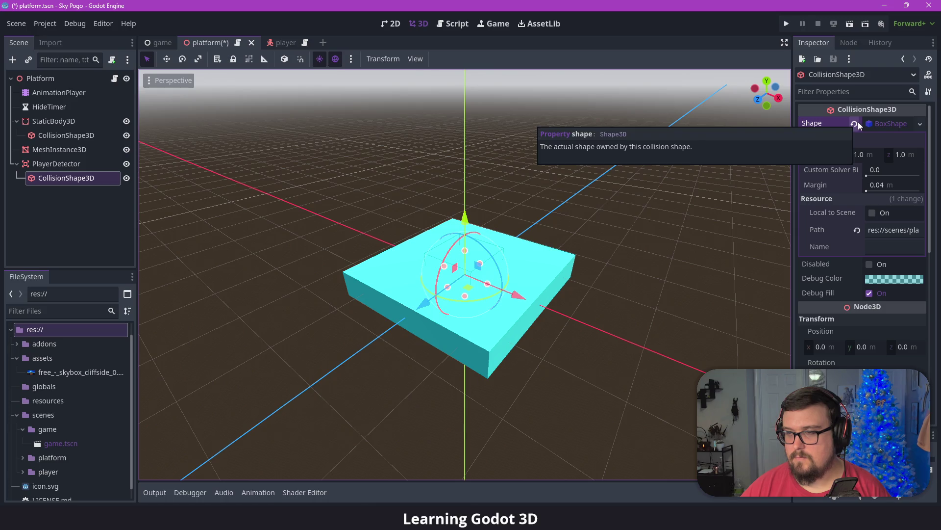
pyautogui.click(885, 125)
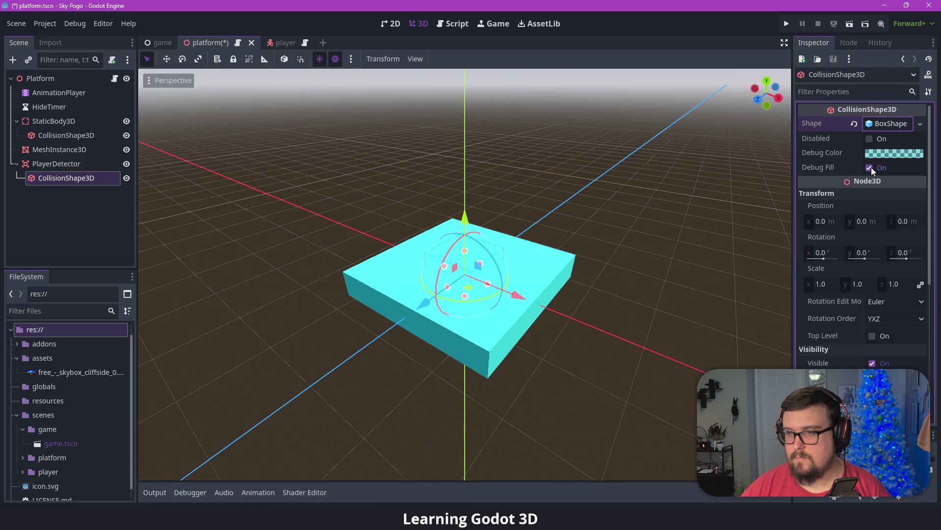
pyautogui.click(889, 125)
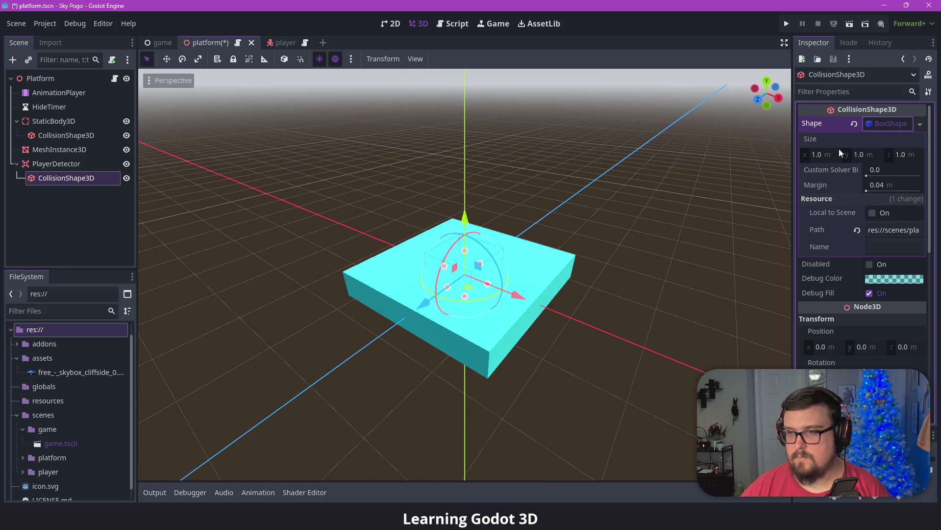
pyautogui.click(84, 139)
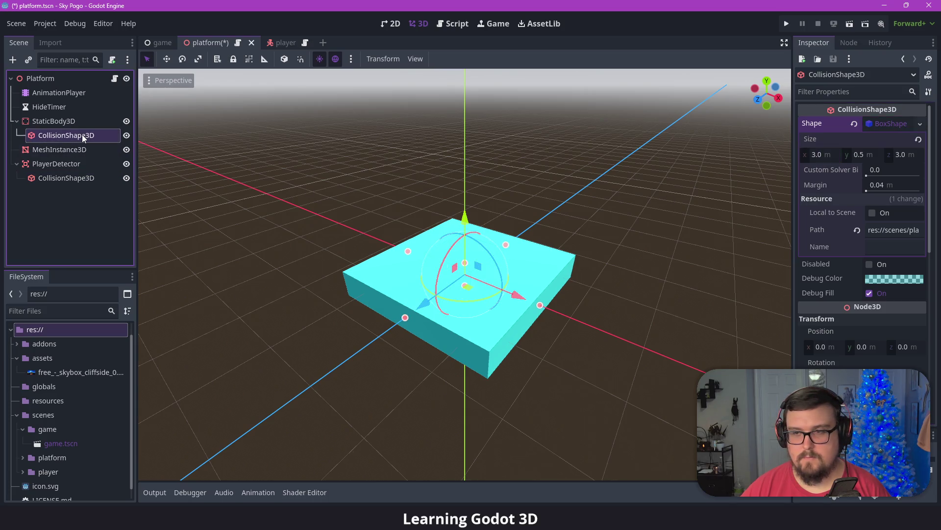
pyautogui.click(64, 178)
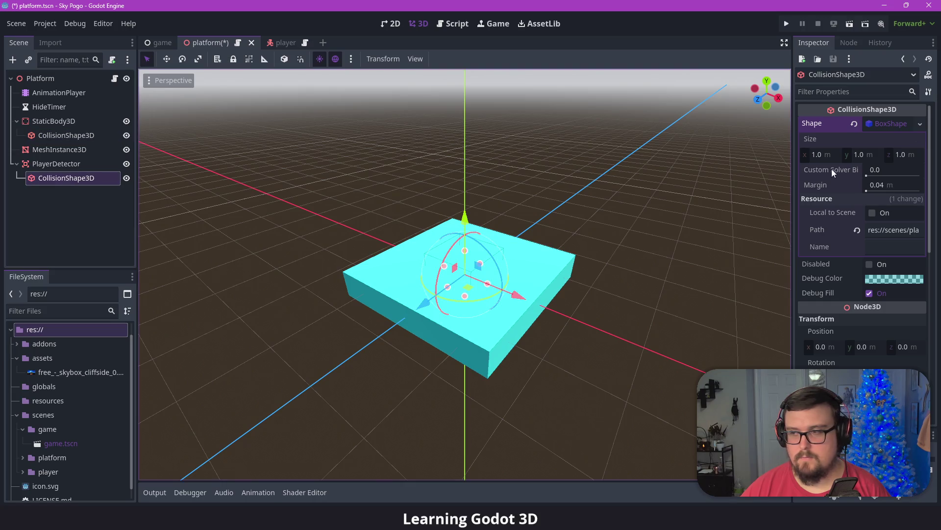
pyautogui.click(825, 154)
pyautogui.write('3')
pyautogui.press('Tab')
pyautogui.write('0.5')
pyautogui.press('Tab')
pyautogui.write('3')
pyautogui.press('Return')
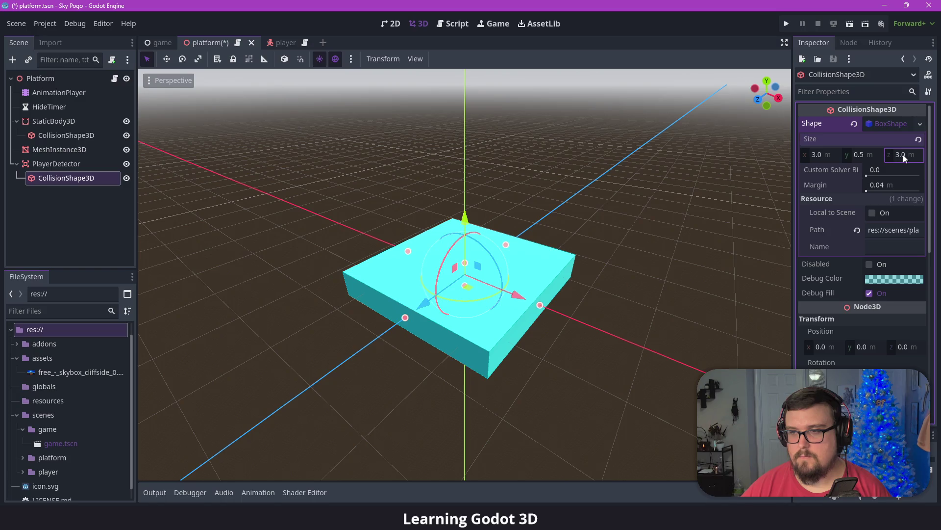
# - Raise the detector box to y 0.134 and change its debug colour to pink
pyautogui.moveTo(466, 216)
pyautogui.mouseDown()
pyautogui.moveTo(470, 206)
pyautogui.moveTo(467, 220)
pyautogui.moveTo(535, 233)
pyautogui.moveTo(522, 254)
pyautogui.mouseUp()
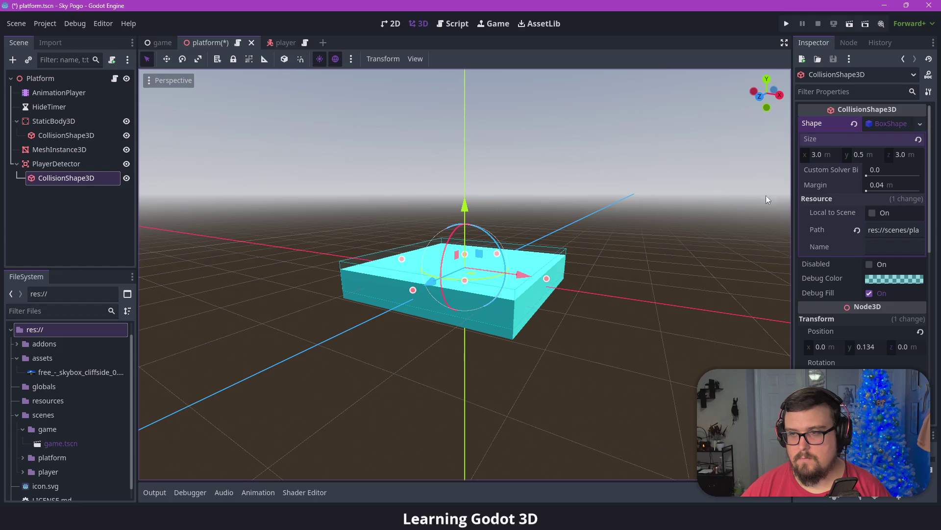
pyautogui.click(887, 279)
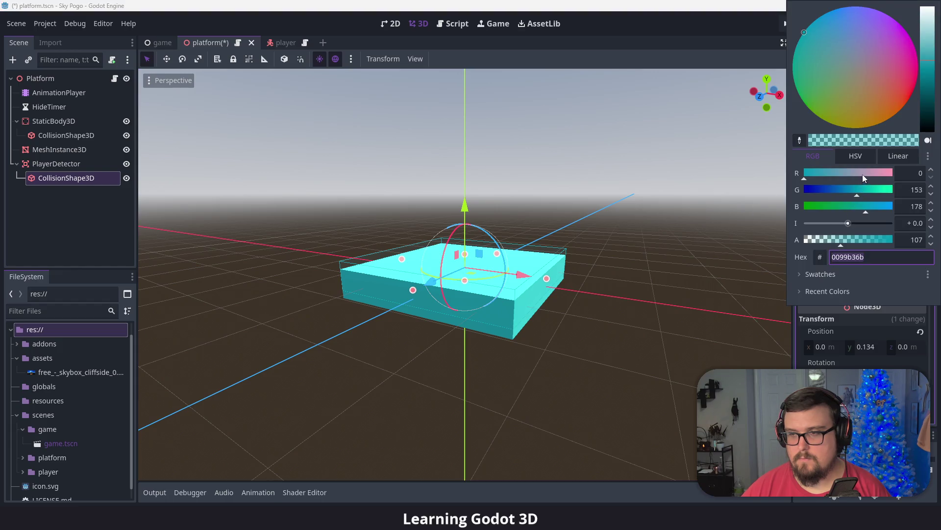
pyautogui.moveTo(863, 174); pyautogui.dragTo(896, 173)
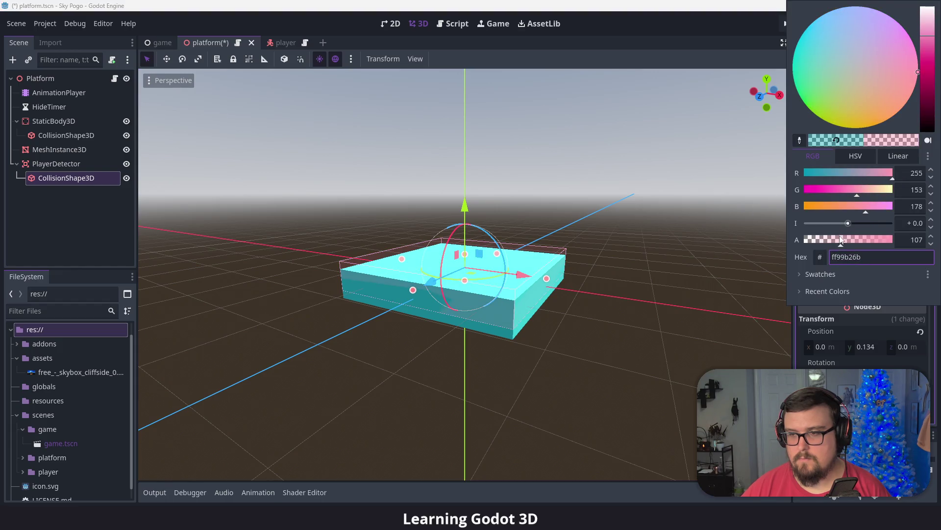
pyautogui.click(855, 306)
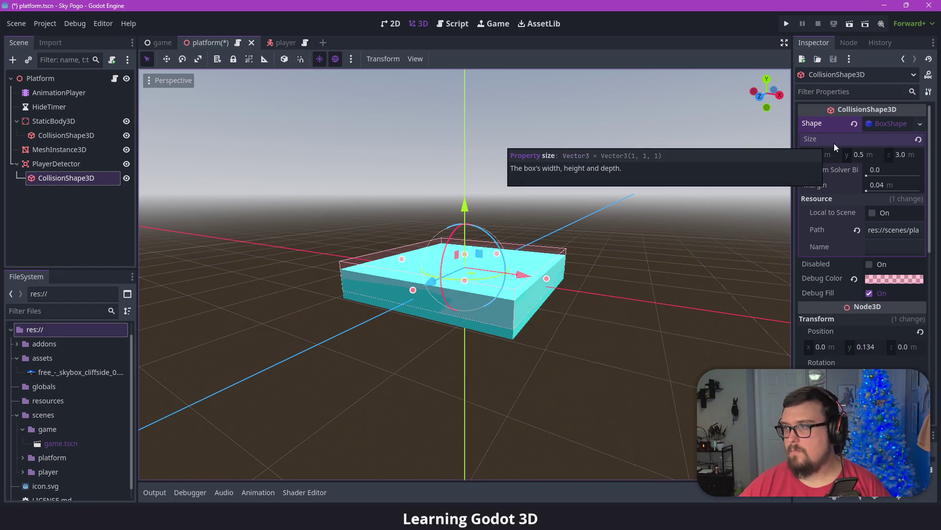
pyautogui.click(890, 127)
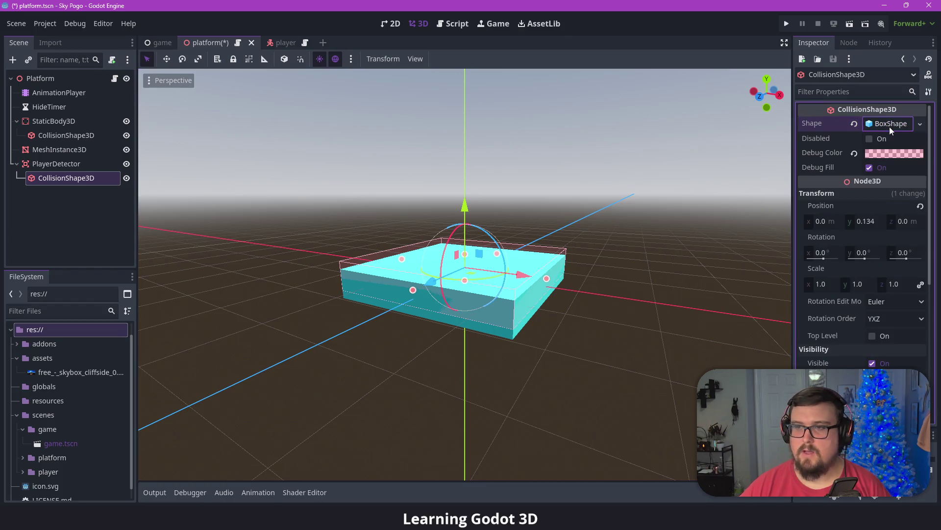
# - Replace the detector's box with a CylinderShape3D and begin shortening it
pyautogui.click(890, 126)
pyautogui.rightClick(877, 124)
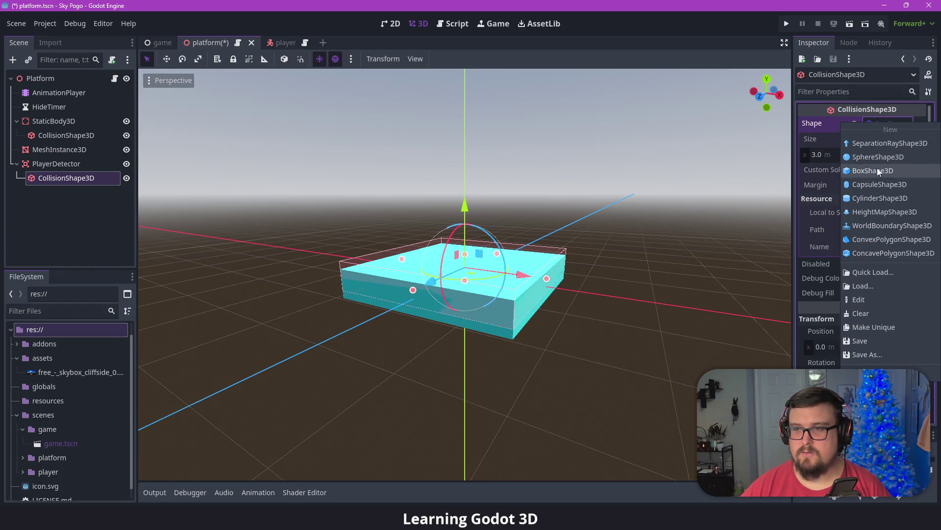
pyautogui.click(882, 193)
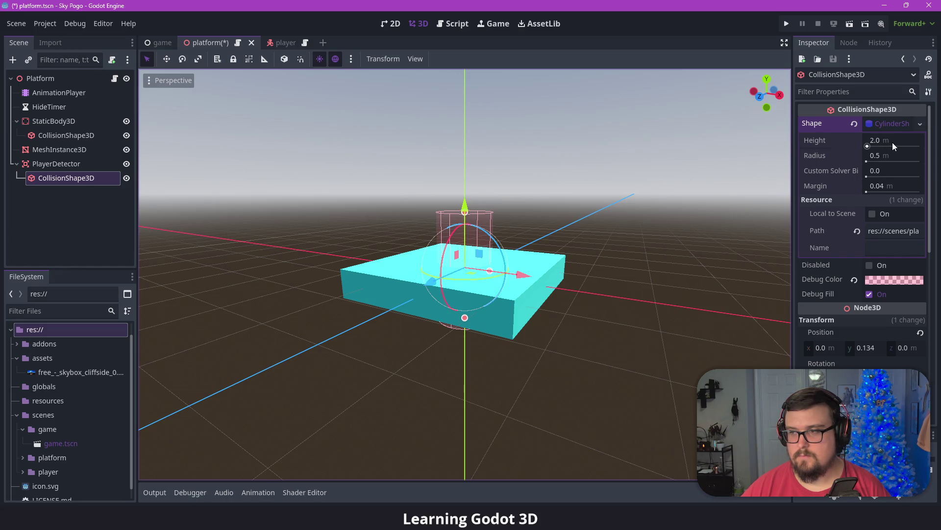
pyautogui.moveTo(680, 173)
pyautogui.mouseDown()
pyautogui.moveTo(664, 165)
pyautogui.moveTo(645, 299)
pyautogui.moveTo(654, 157)
pyautogui.moveTo(652, 197)
pyautogui.mouseUp()
pyautogui.moveTo(466, 322)
pyautogui.mouseDown()
pyautogui.moveTo(469, 251)
pyautogui.moveTo(470, 270)
pyautogui.moveTo(512, 234)
pyautogui.moveTo(537, 257)
pyautogui.moveTo(569, 245)
pyautogui.mouseUp()
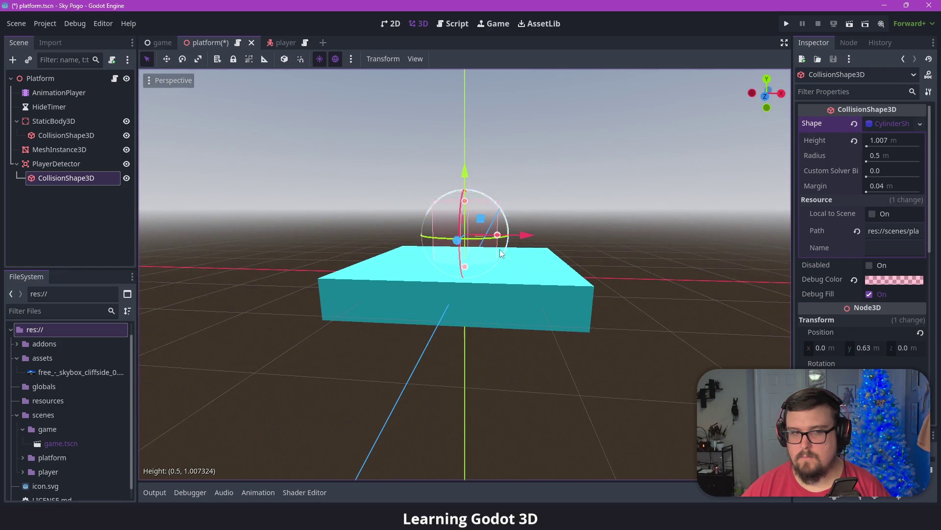
# - Widen the cylinder radius to about 1.494 m and lower its height to 0.16 m
pyautogui.click(126, 150)
pyautogui.moveTo(339, 175)
pyautogui.mouseDown()
pyautogui.moveTo(350, 172)
pyautogui.moveTo(349, 183)
pyautogui.moveTo(328, 177)
pyautogui.moveTo(352, 206)
pyautogui.moveTo(308, 217)
pyautogui.mouseUp()
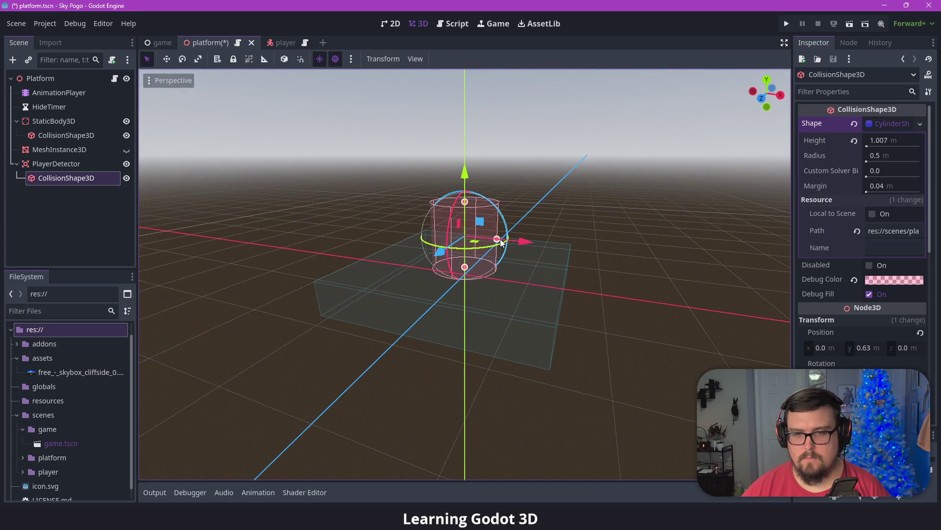
pyautogui.moveTo(500, 243); pyautogui.dragTo(566, 278)
pyautogui.moveTo(564, 219); pyautogui.dragTo(543, 284)
pyautogui.moveTo(467, 226)
pyautogui.mouseDown()
pyautogui.moveTo(477, 267)
pyautogui.moveTo(584, 173)
pyautogui.moveTo(587, 158)
pyautogui.moveTo(574, 299)
pyautogui.moveTo(584, 333)
pyautogui.moveTo(585, 185)
pyautogui.moveTo(558, 164)
pyautogui.moveTo(558, 107)
pyautogui.moveTo(584, 469)
pyautogui.moveTo(557, 122)
pyautogui.moveTo(570, 236)
pyautogui.mouseUp()
# - Raise the cylinder to y 0.244 on the platform top and save the scene
pyautogui.click(127, 150)
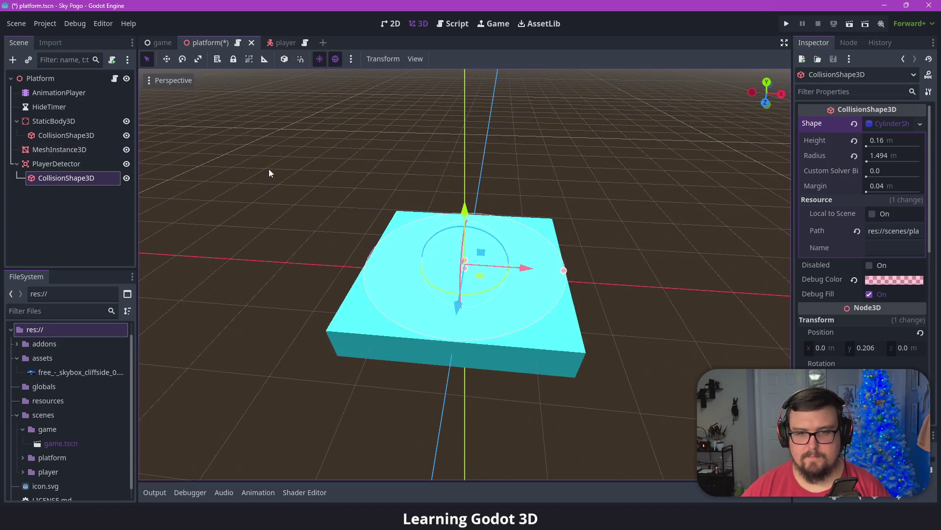
pyautogui.moveTo(537, 176)
pyautogui.mouseDown()
pyautogui.moveTo(546, 120)
pyautogui.moveTo(489, 136)
pyautogui.mouseUp()
pyautogui.moveTo(463, 194); pyautogui.dragTo(469, 193)
pyautogui.click(507, 195)
pyautogui.moveTo(529, 181)
pyautogui.mouseDown()
pyautogui.moveTo(522, 231)
pyautogui.moveTo(507, 218)
pyautogui.mouseUp()
pyautogui.hotkey('ctrl', 's')
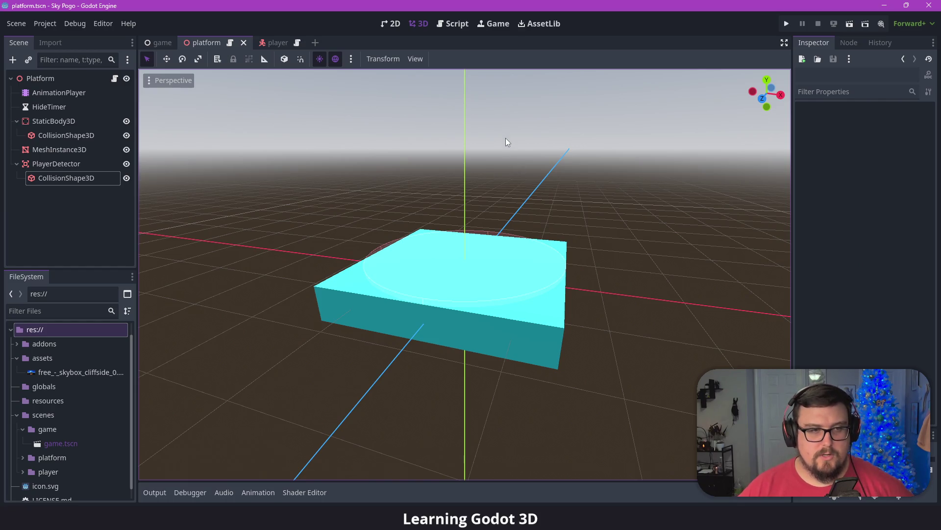
# - Inspect the detector cylinder against the platform edges from several angles and save
pyautogui.moveTo(505, 138); pyautogui.dragTo(313, 187)
pyautogui.click(67, 178)
pyautogui.moveTo(505, 210)
pyautogui.mouseDown()
pyautogui.moveTo(540, 195)
pyautogui.moveTo(515, 205)
pyautogui.moveTo(530, 260)
pyautogui.moveTo(581, 253)
pyautogui.moveTo(559, 268)
pyautogui.mouseUp()
pyautogui.click(605, 246)
pyautogui.moveTo(604, 246); pyautogui.dragTo(601, 117)
pyautogui.moveTo(528, 212)
pyautogui.mouseDown()
pyautogui.moveTo(491, 259)
pyautogui.moveTo(569, 193)
pyautogui.moveTo(608, 191)
pyautogui.mouseUp()
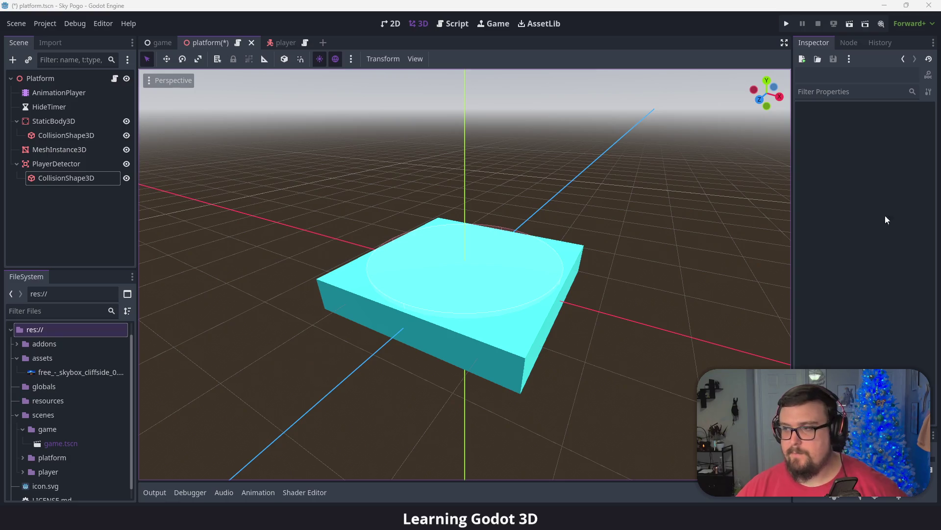
pyautogui.hotkey('ctrl', 's')
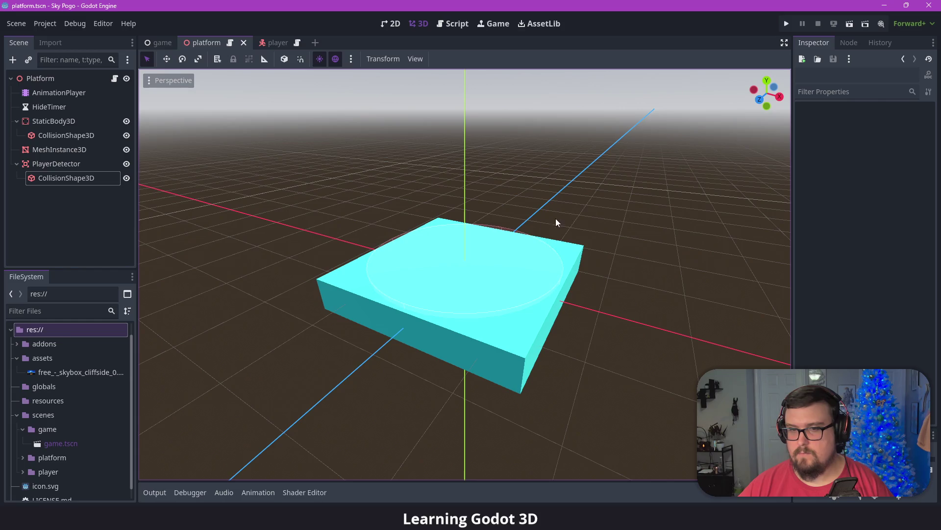
# - Shrink the cylinder radius to about 1.207 m and save the platform scene again
pyautogui.click(505, 233)
pyautogui.moveTo(561, 290)
pyautogui.mouseDown()
pyautogui.moveTo(605, 313)
pyautogui.moveTo(586, 317)
pyautogui.mouseUp()
pyautogui.moveTo(562, 289); pyautogui.dragTo(544, 286)
pyautogui.click(628, 277)
pyautogui.moveTo(610, 280)
pyautogui.mouseDown()
pyautogui.moveTo(613, 208)
pyautogui.moveTo(623, 227)
pyautogui.moveTo(616, 220)
pyautogui.mouseUp()
pyautogui.hotkey('ctrl', 's')
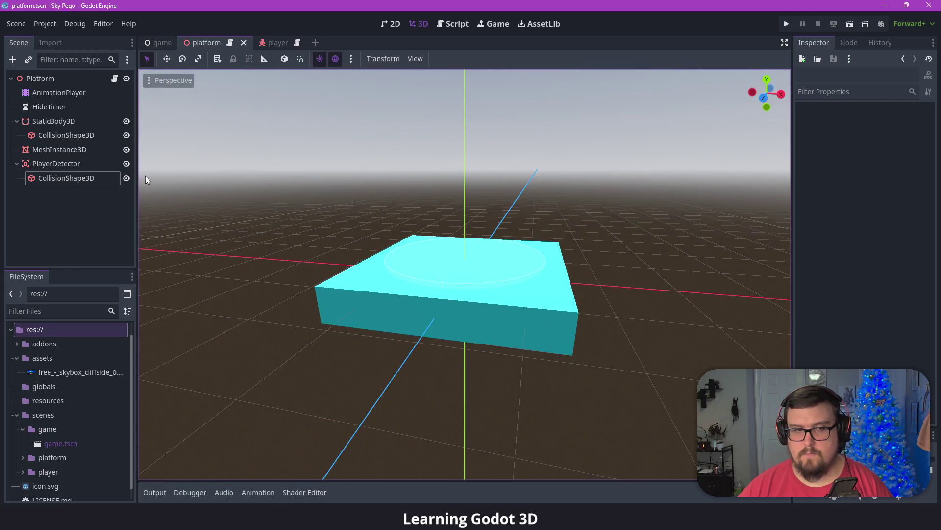
pyautogui.click(66, 165)
pyautogui.click(260, 222)
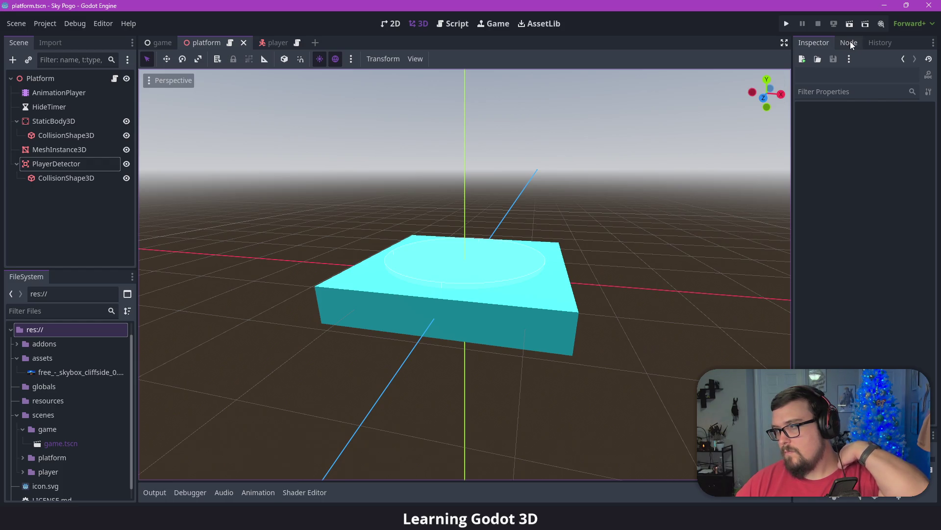
pyautogui.click(448, 25)
pyautogui.click(67, 163)
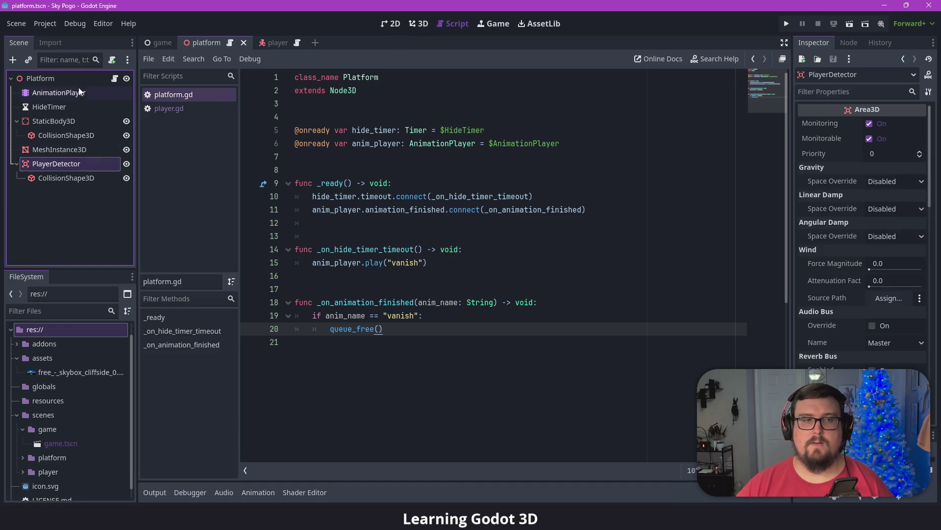
pyautogui.click(114, 78)
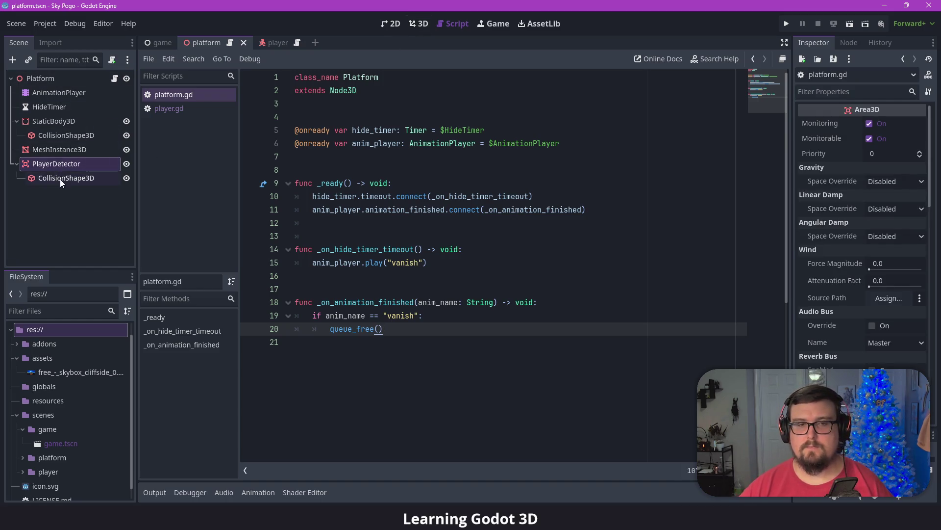
pyautogui.moveTo(61, 167); pyautogui.dragTo(299, 156)
pyautogui.scroll(1, 592, 208)
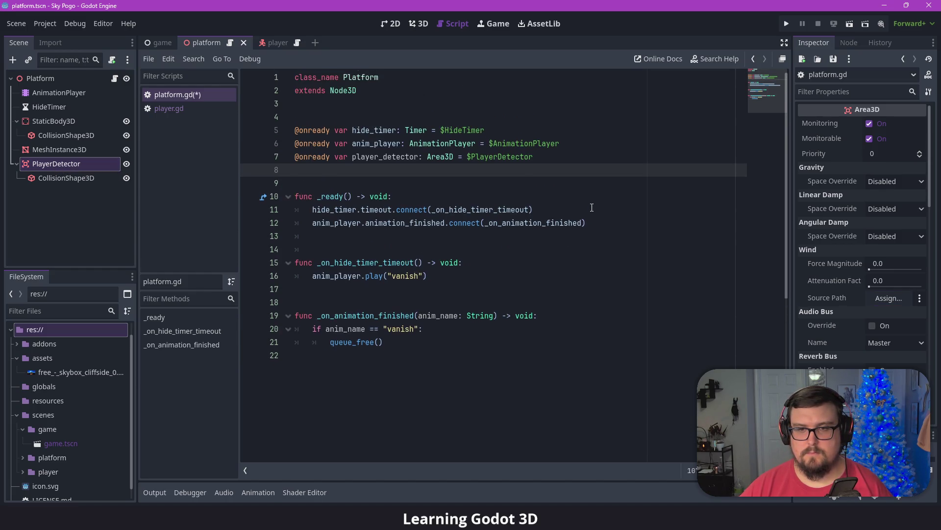
pyautogui.click(609, 220)
pyautogui.click(846, 43)
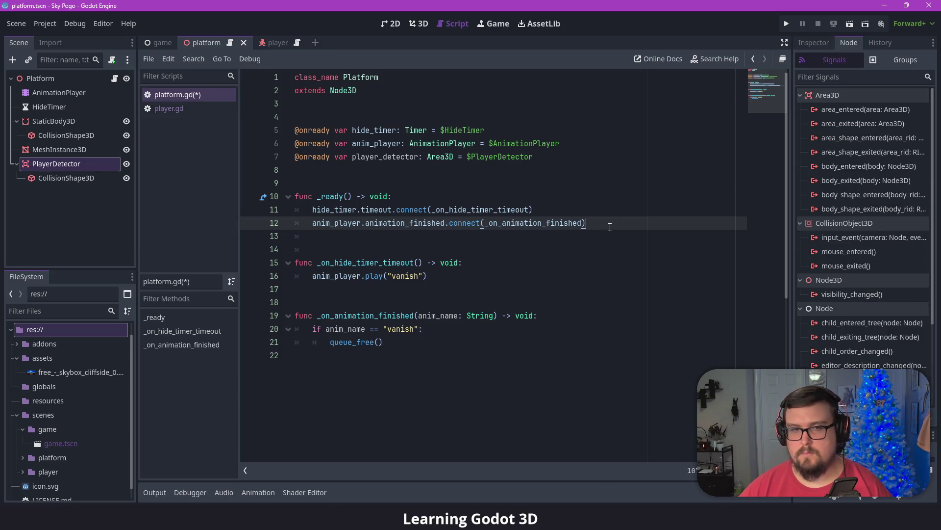
# - In _ready, add player_detector.body_entered.connect(_on_player_entered)
pyautogui.press('Return')
pyautogui.write('player_')
pyautogui.press('Return')
pyautogui.write('.')
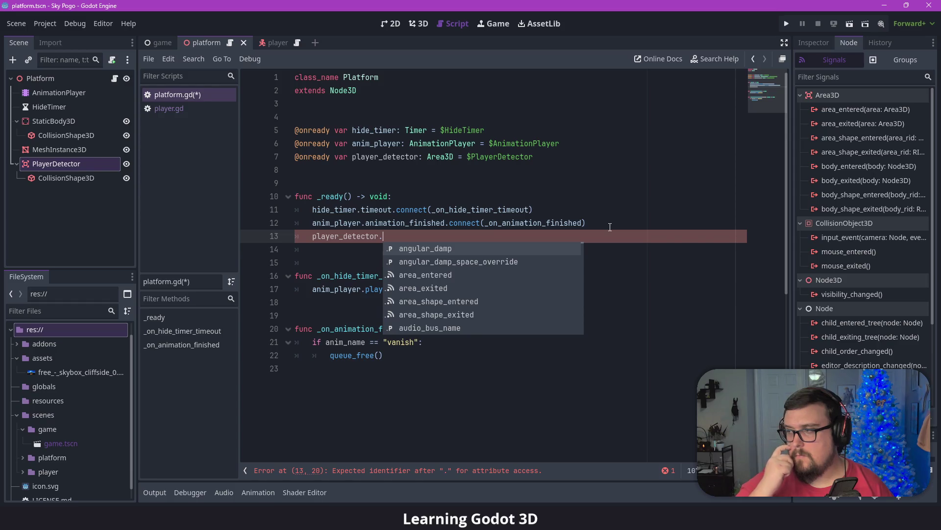
pyautogui.write('body')
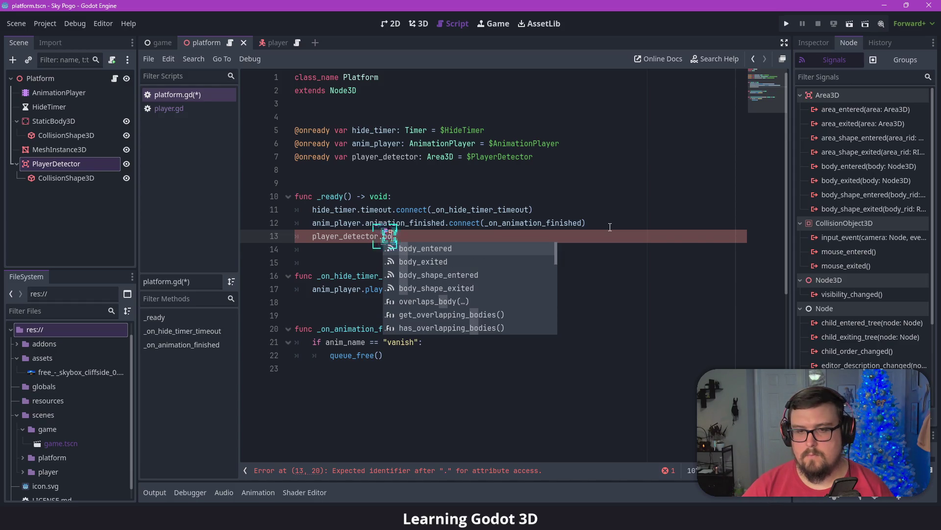
pyautogui.press('Return')
pyautogui.write('.connect(')
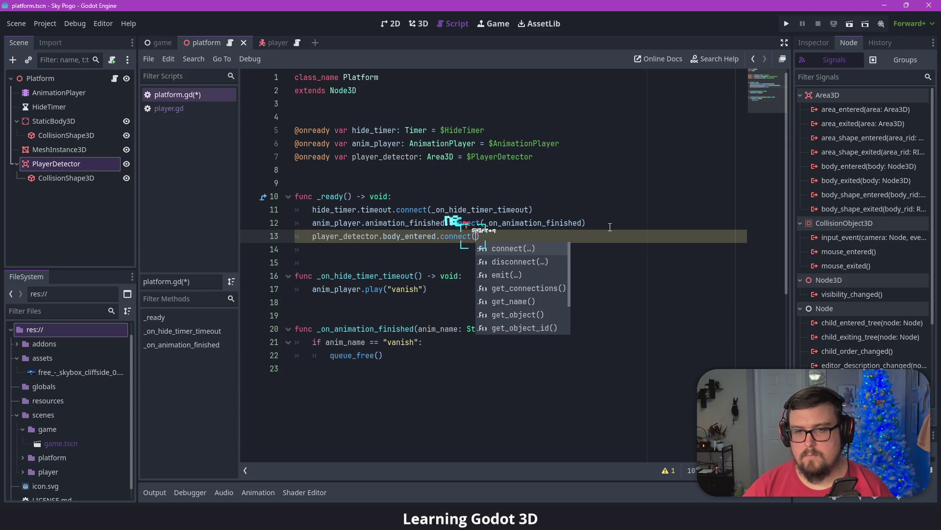
pyautogui.press('Return')
pyautogui.write('_on_player_')
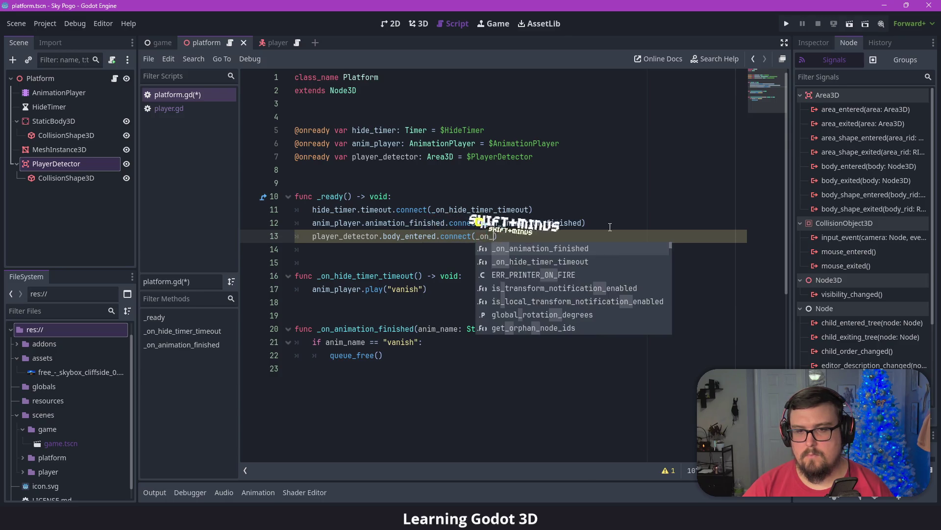
pyautogui.write('entered')
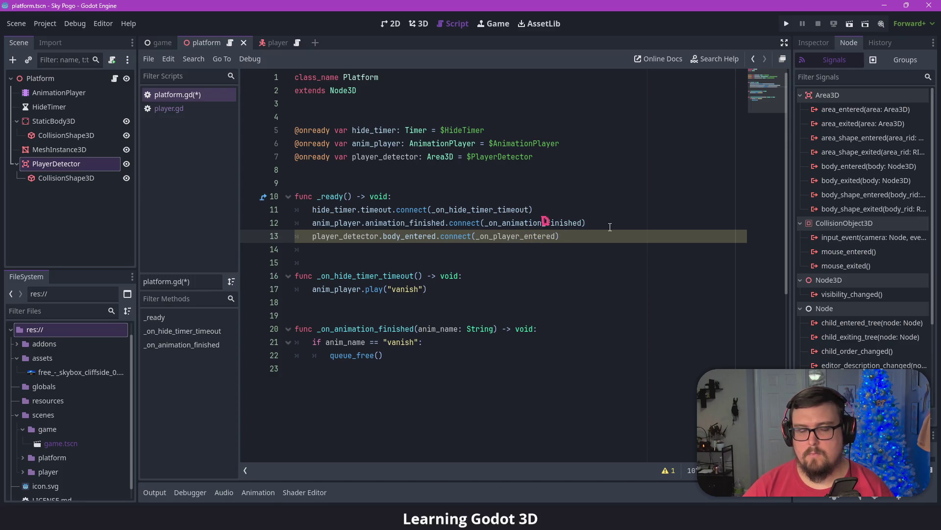
pyautogui.press('Return')
pyautogui.press('BackSpace')
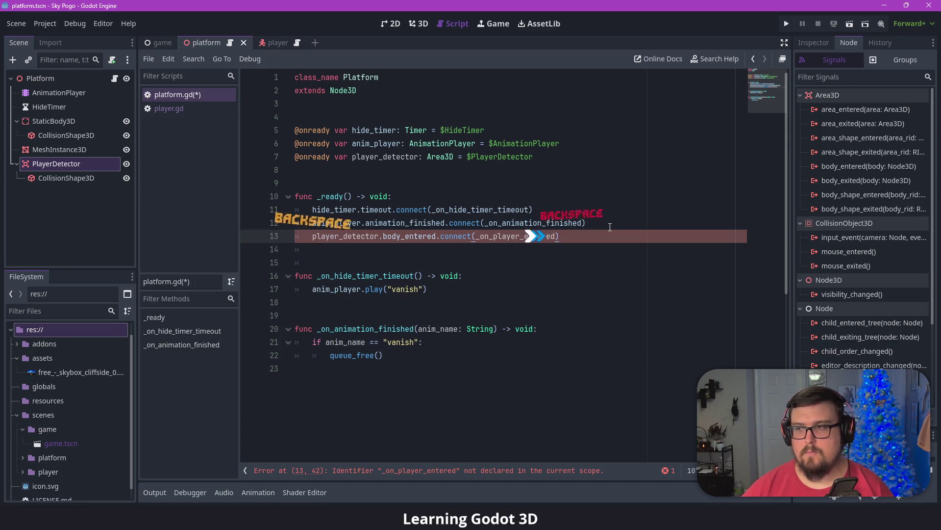
# - Add an empty func _on_player_entered(body: Node3D) -> void: pass and save the script
pyautogui.doubleClick(536, 235)
pyautogui.hotkey('ctrl', 'c')
pyautogui.click(455, 379)
pyautogui.press('Return')
pyautogui.press('Return')
pyautogui.write('func')
pyautogui.hotkey('ctrl', 'v')
pyautogui.write('(body: Node3D) -> void:')
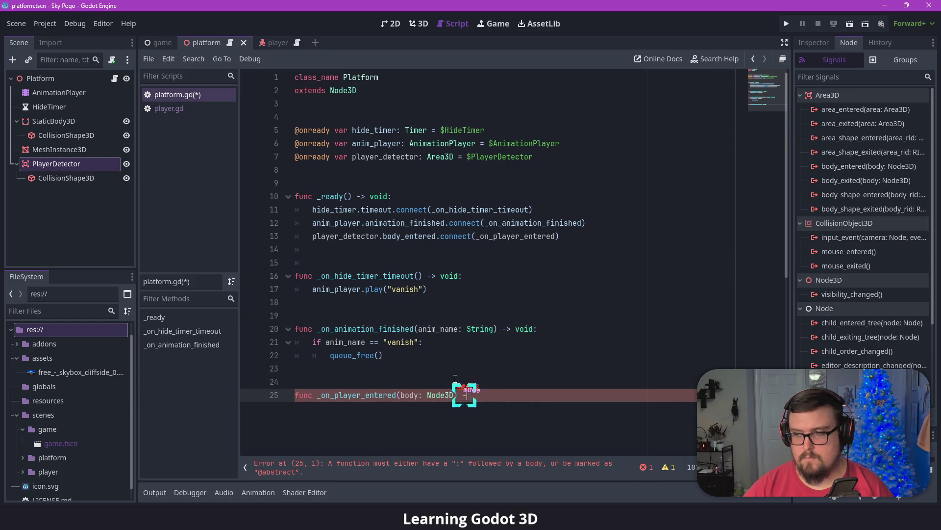
pyautogui.press('Return')
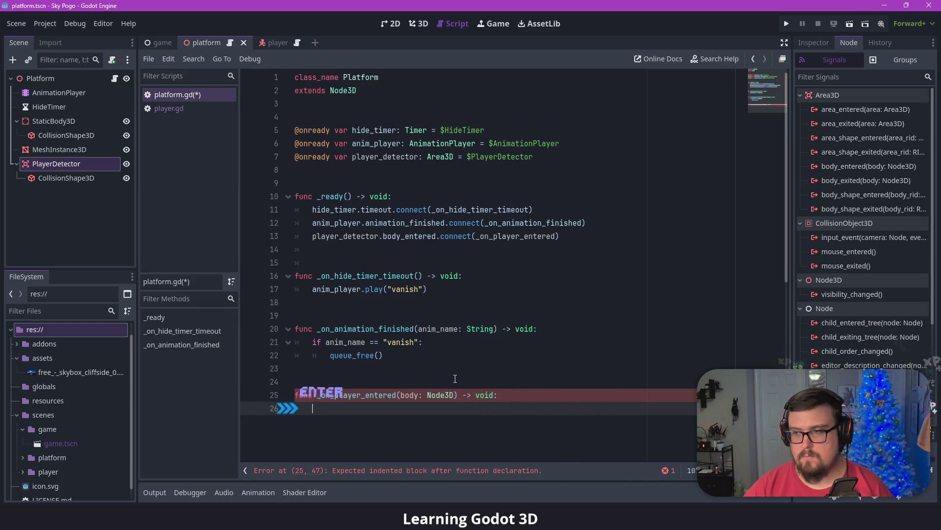
pyautogui.write('pass')
pyautogui.hotkey('ctrl', 's')
pyautogui.scroll(-1, 455, 379)
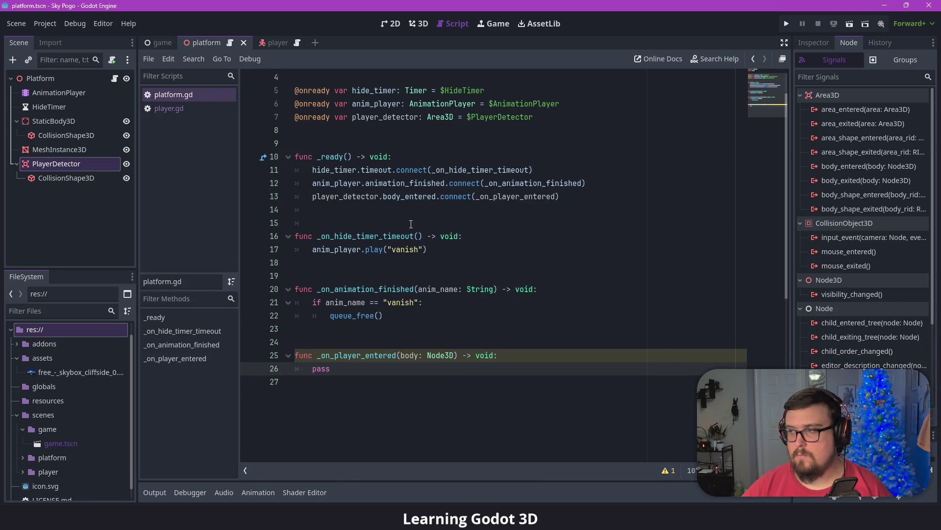
pyautogui.click(62, 108)
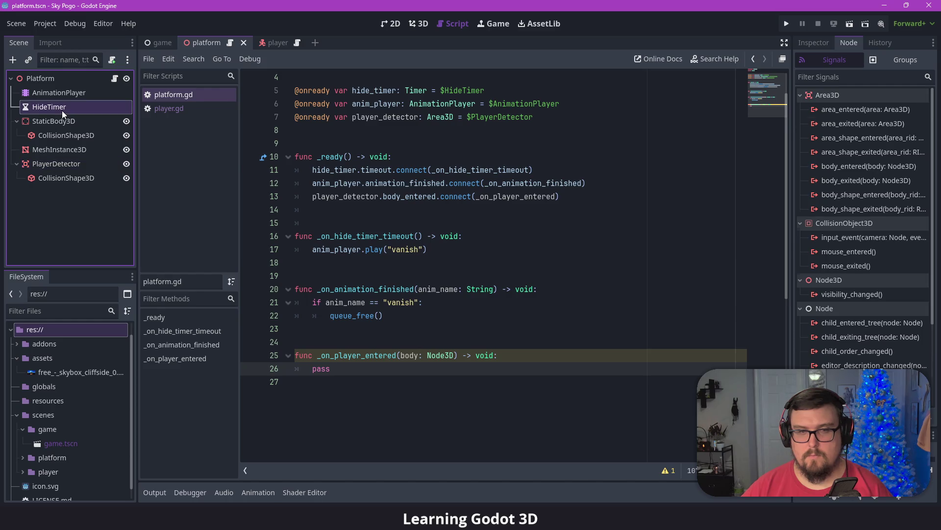
# - Replace pass with 'if body is Player:' followed by hide_timer.start()
pyautogui.click(814, 43)
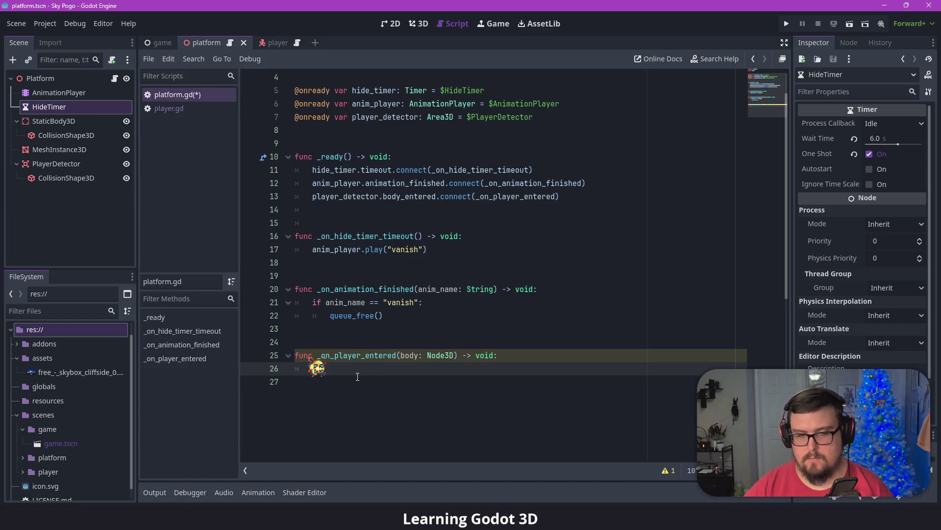
pyautogui.write('ifbody is Ch')
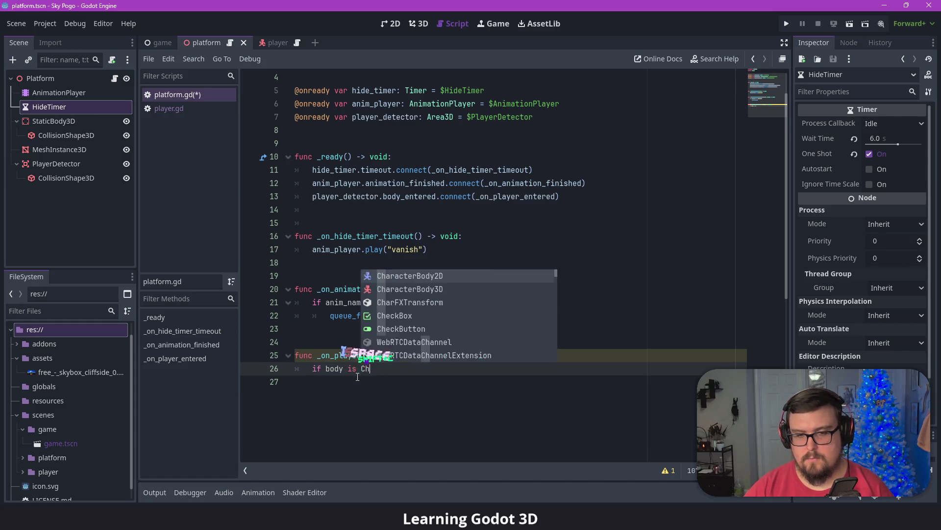
pyautogui.press('BackSpace')
pyautogui.press('BackSpace')
pyautogui.write('Player')
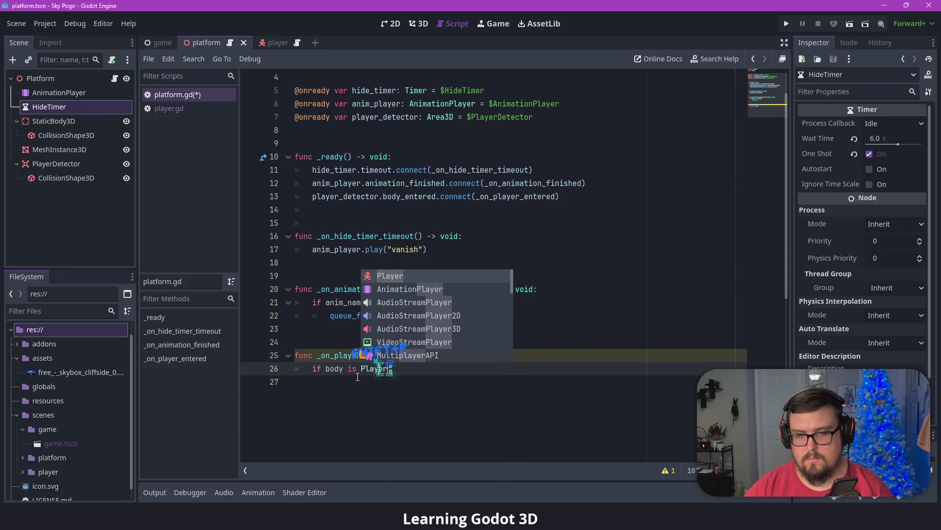
pyautogui.write(':')
pyautogui.press('Return')
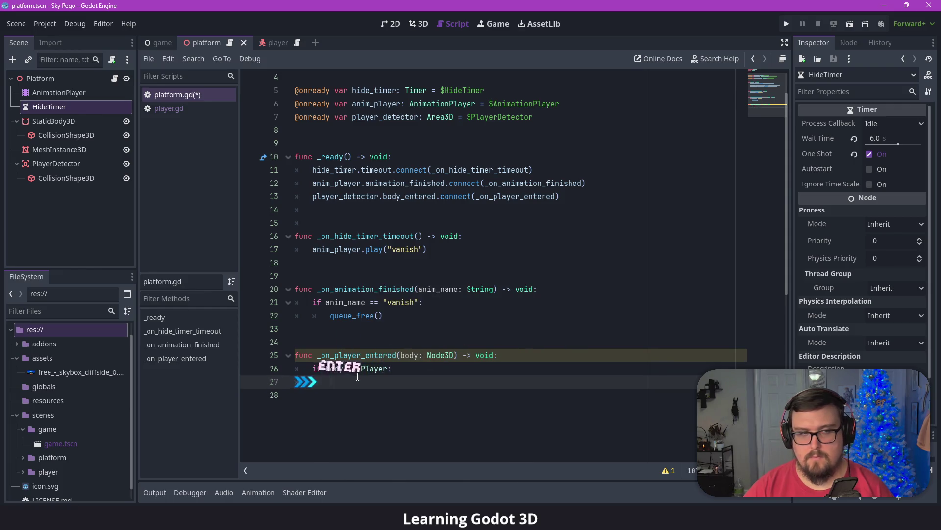
pyautogui.write('hide_t')
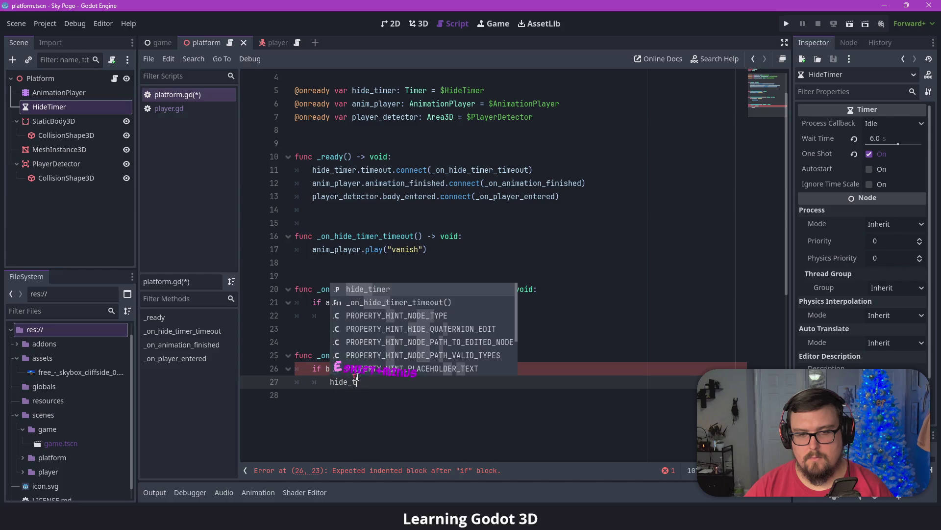
pyautogui.write('imer.')
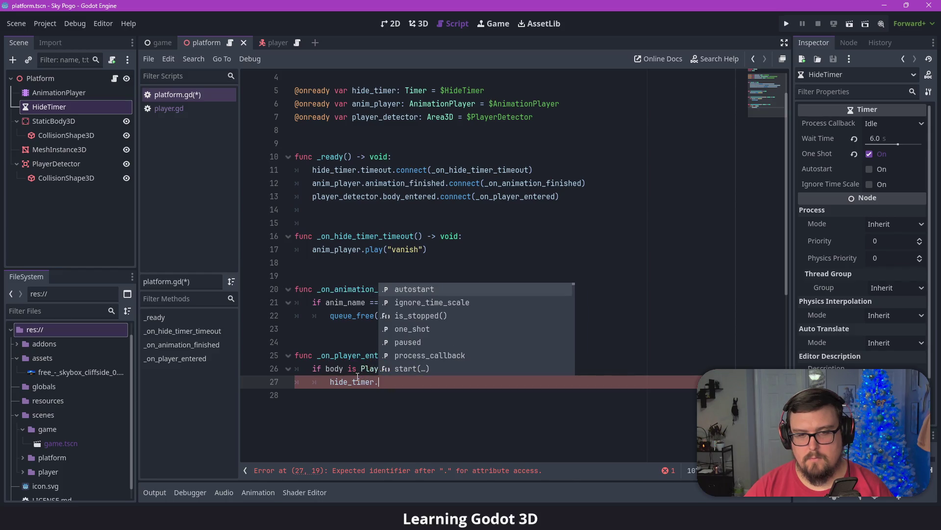
pyautogui.write('start(')
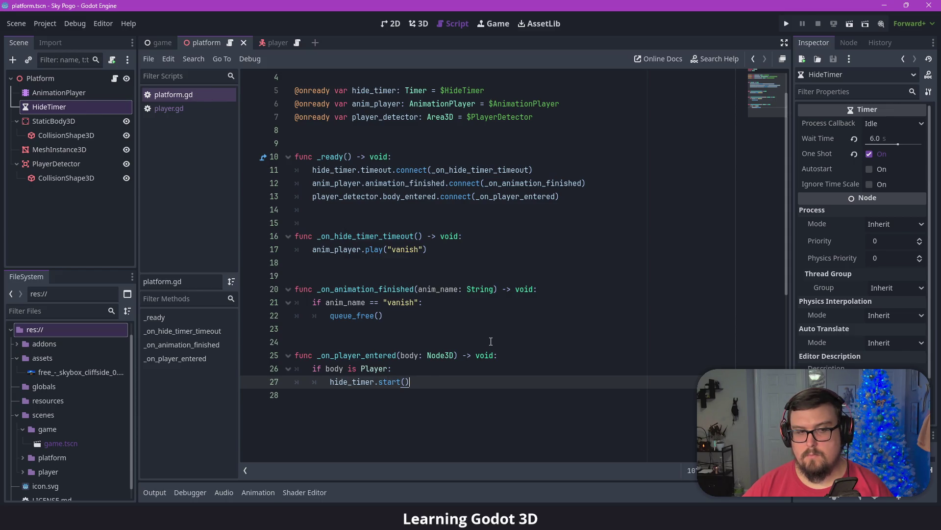
pyautogui.click(419, 23)
# - Duplicate Platform in the game scene and move Platform2 down to y -3.291
pyautogui.click(159, 42)
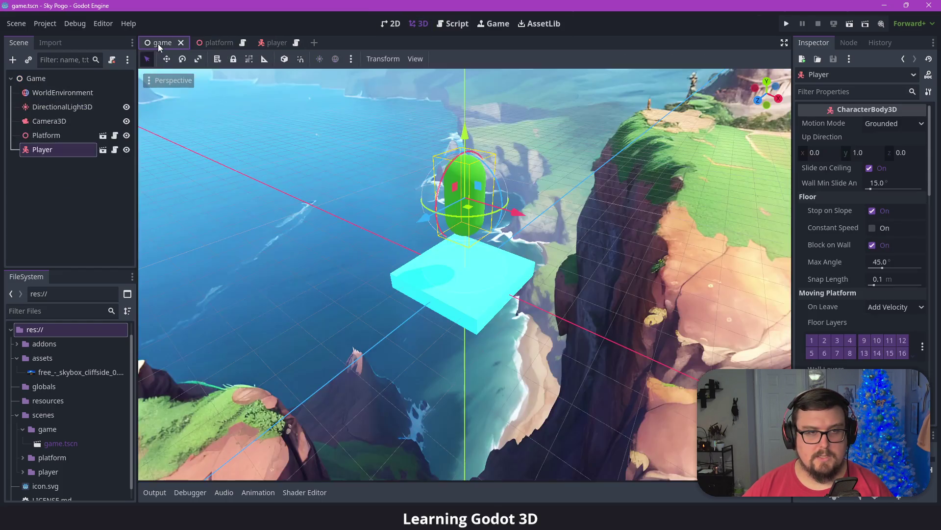
pyautogui.click(43, 136)
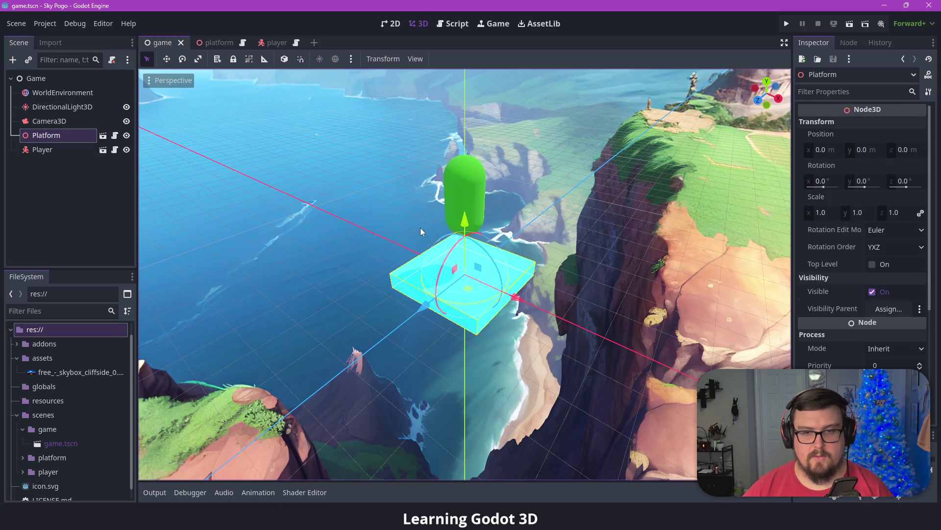
pyautogui.moveTo(461, 228); pyautogui.dragTo(463, 267)
pyautogui.press('Escape')
pyautogui.hotkey('ctrl', 'd')
pyautogui.moveTo(463, 231)
pyautogui.mouseDown()
pyautogui.moveTo(474, 289)
pyautogui.moveTo(494, 313)
pyautogui.mouseUp()
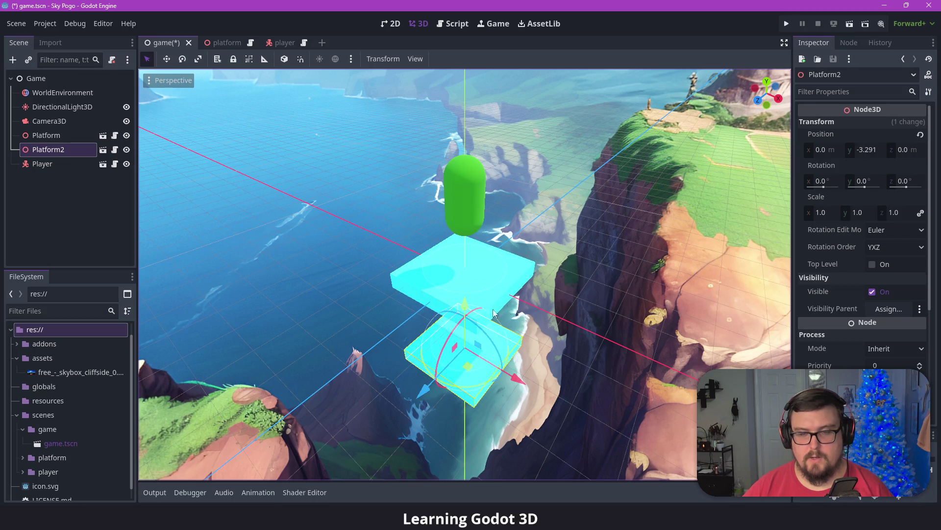
# - Test-run the project and close the game window
pyautogui.click(787, 24)
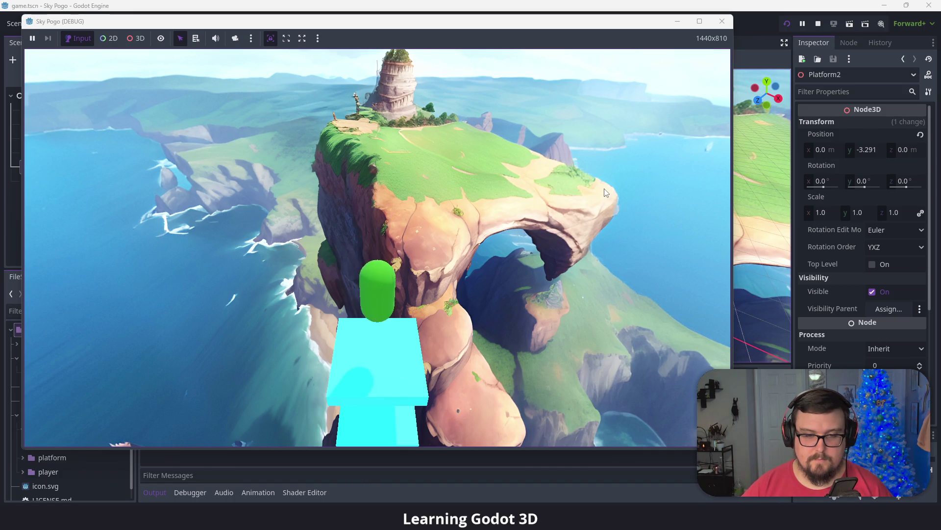
pyautogui.click(723, 21)
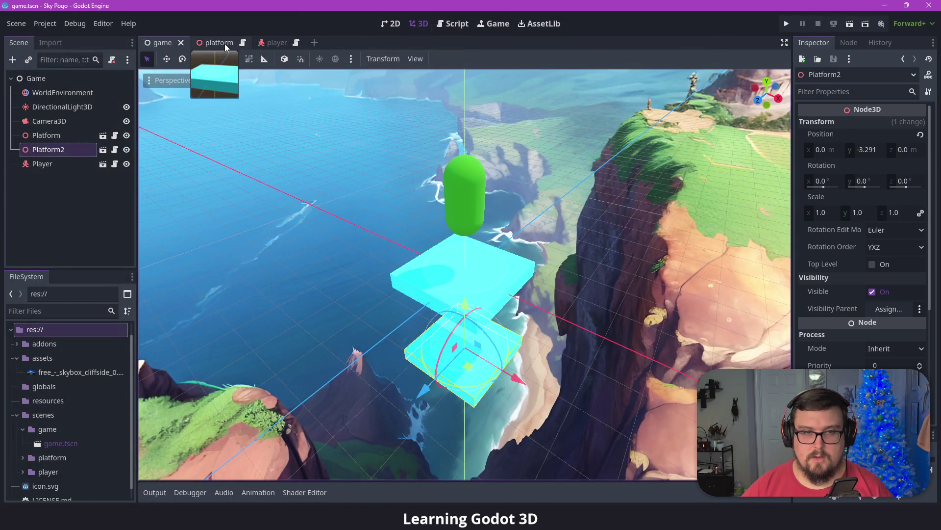
pyautogui.click(226, 46)
# - Insert print(body) as the first line of _on_player_entered and run with F5 to check the output
pyautogui.click(453, 23)
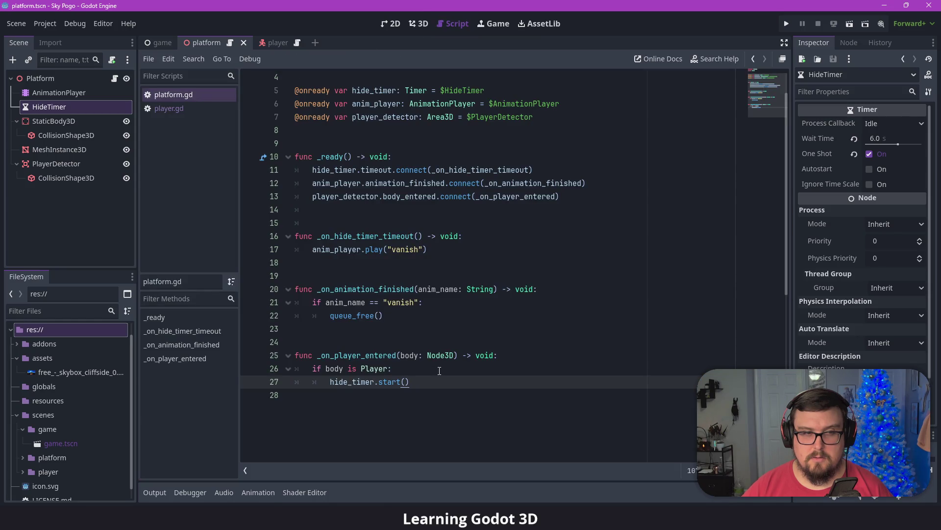
pyautogui.click(204, 148)
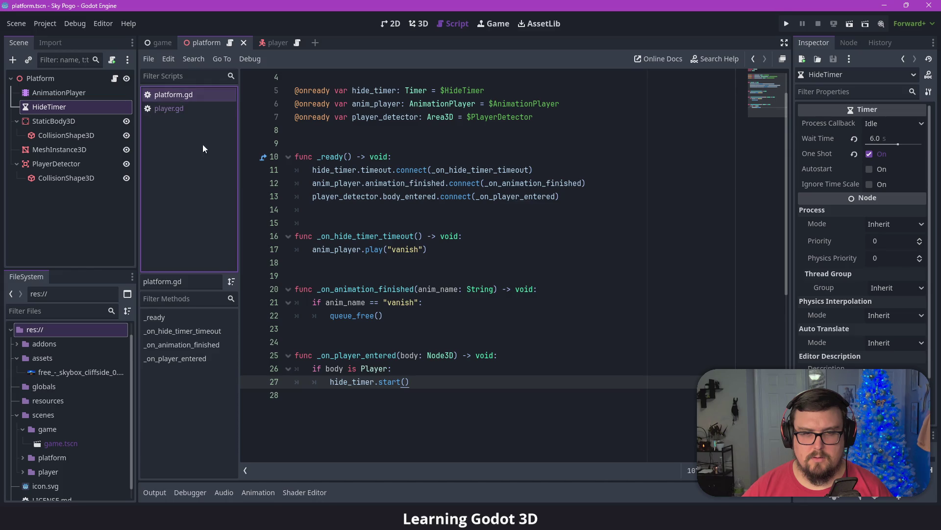
pyautogui.click(423, 371)
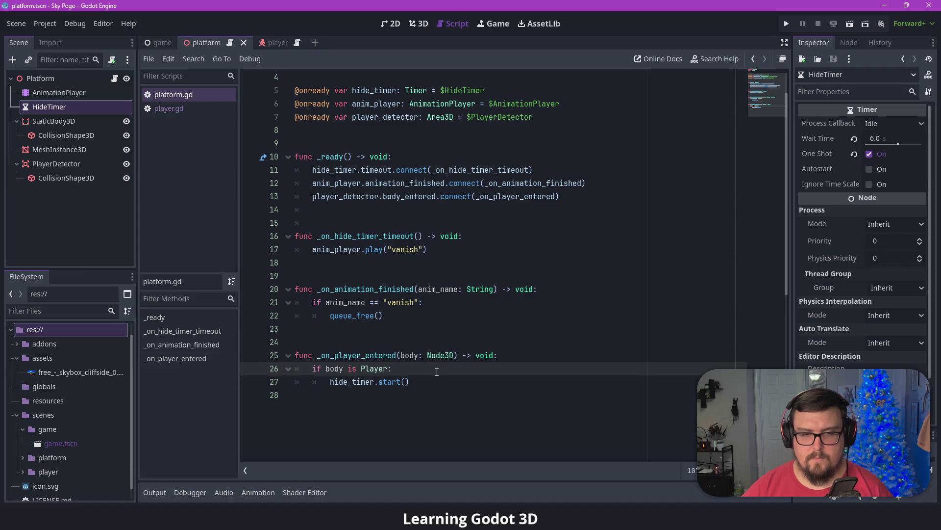
pyautogui.click(514, 355)
pyautogui.press('Return')
pyautogui.write('print(body')
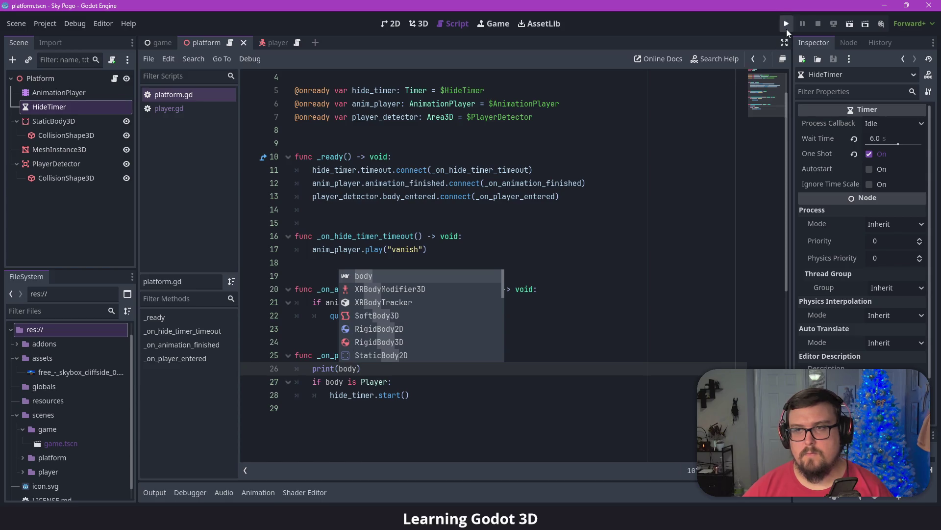
pyautogui.press('F5')
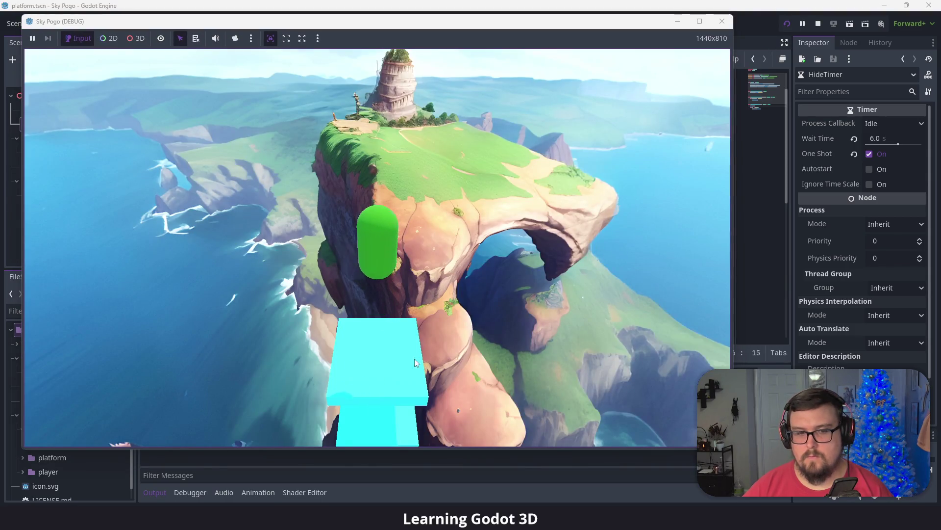
pyautogui.click(327, 452)
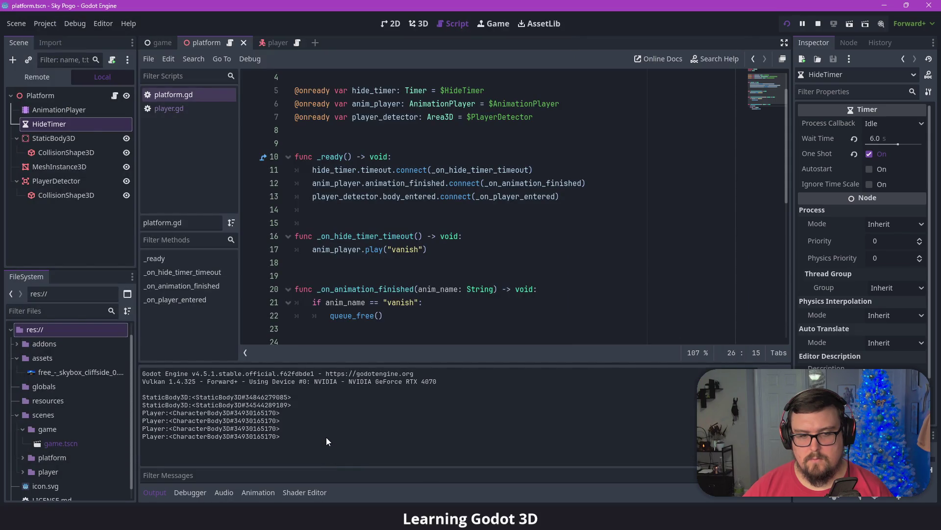
# - Stop the running game and delete the leftover print(body) debug line from platform.gd
pyautogui.click(817, 24)
pyautogui.click(551, 315)
pyautogui.moveTo(362, 369); pyautogui.dragTo(303, 368)
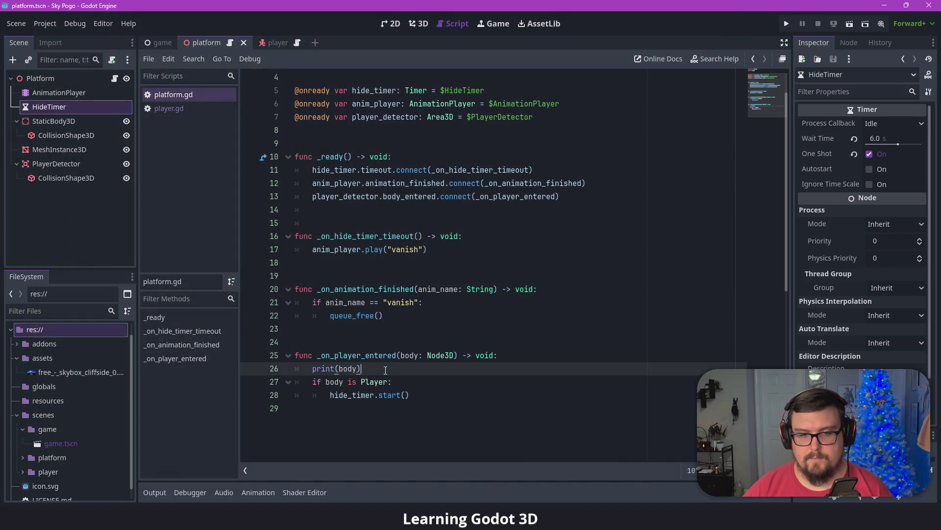
pyautogui.press('BackSpace')
pyautogui.press('BackSpace')
pyautogui.press('BackSpace')
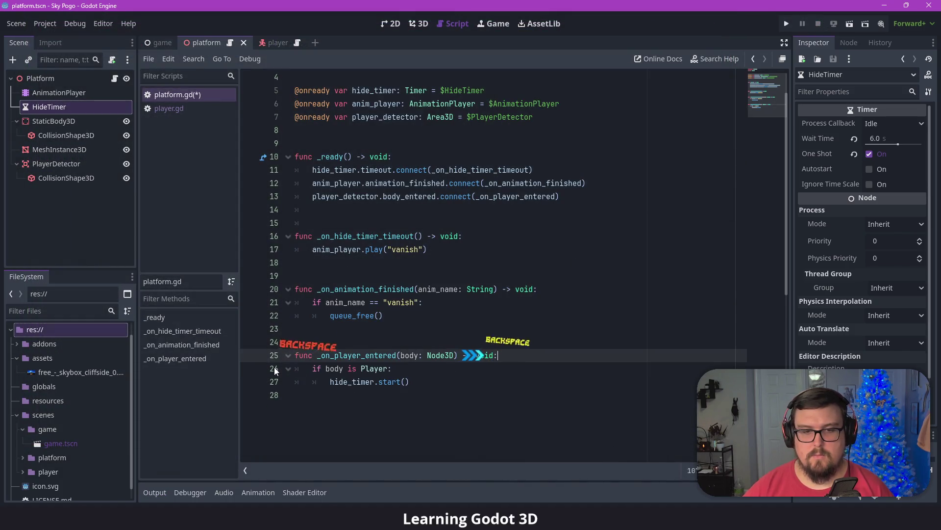
# - Change line 26 to 'if body is Player and hide_timer.is_stopped():', then test-run the game
pyautogui.click(418, 382)
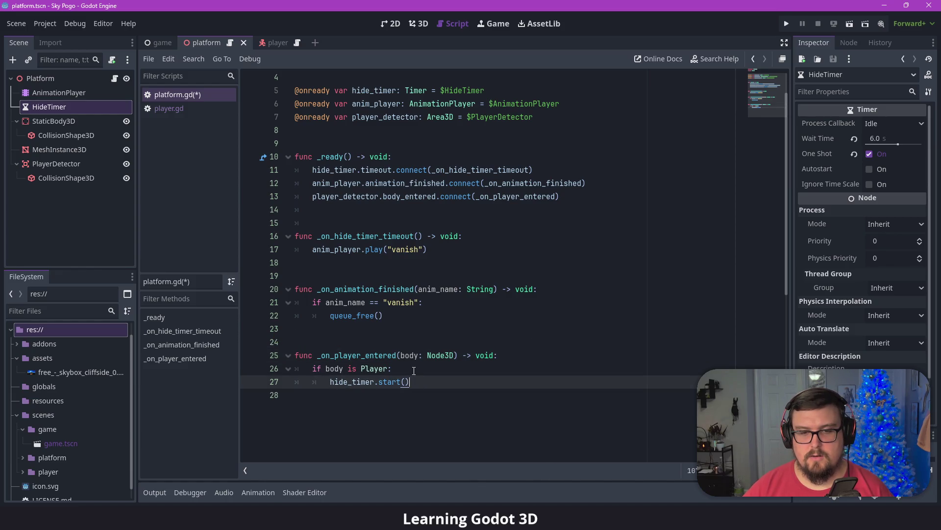
pyautogui.click(416, 371)
pyautogui.click(429, 382)
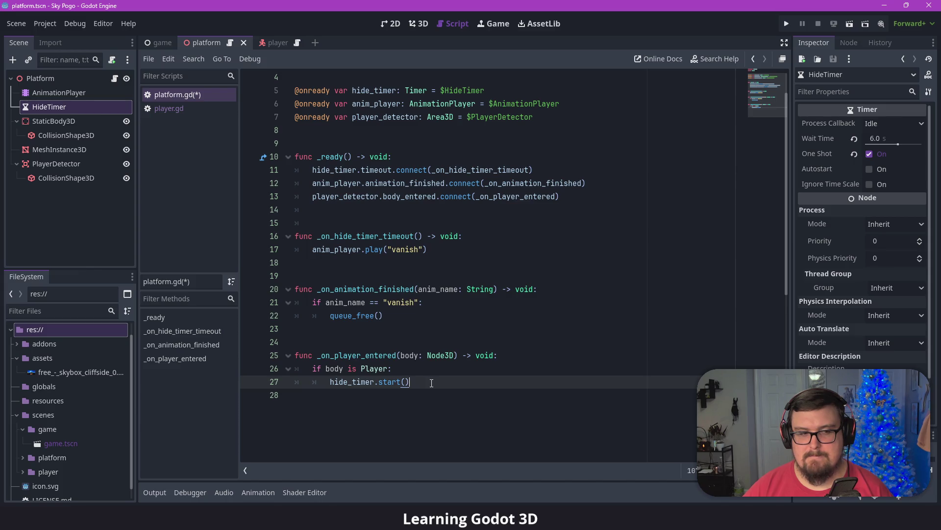
pyautogui.click(406, 370)
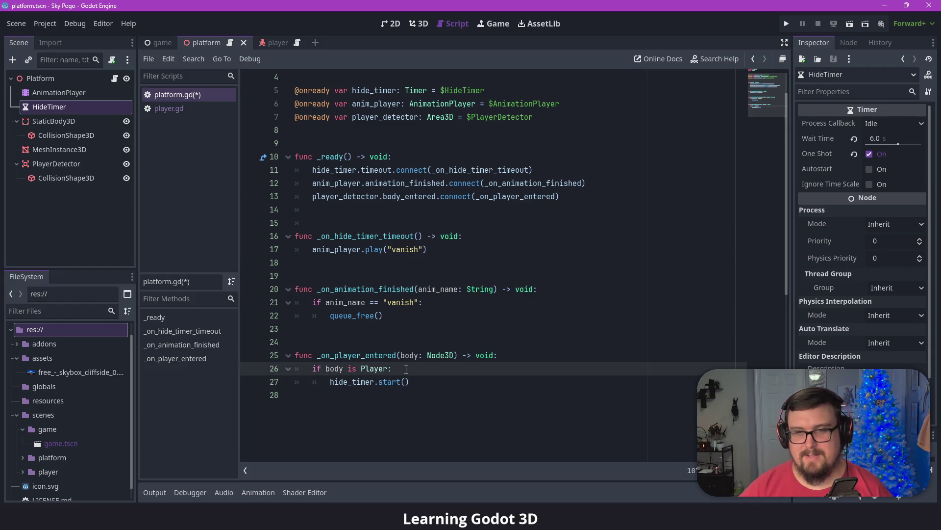
pyautogui.press('Return')
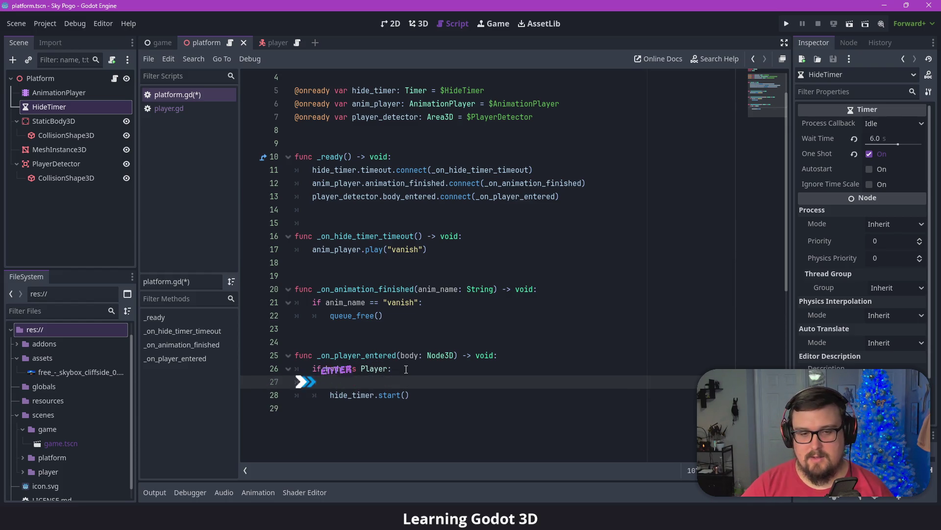
pyautogui.press('BackSpace')
pyautogui.press('BackSpace')
pyautogui.press('BackSpace')
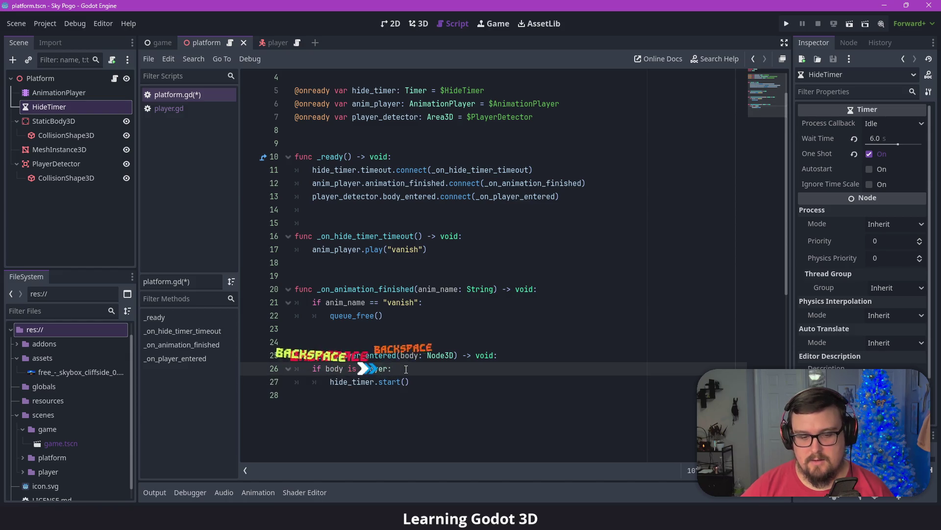
pyautogui.write('and hide_timer')
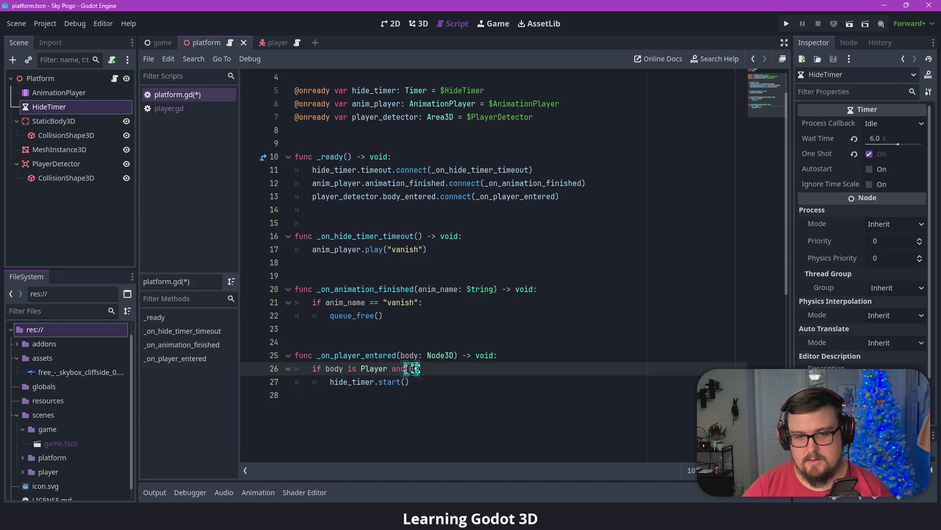
pyautogui.write('.')
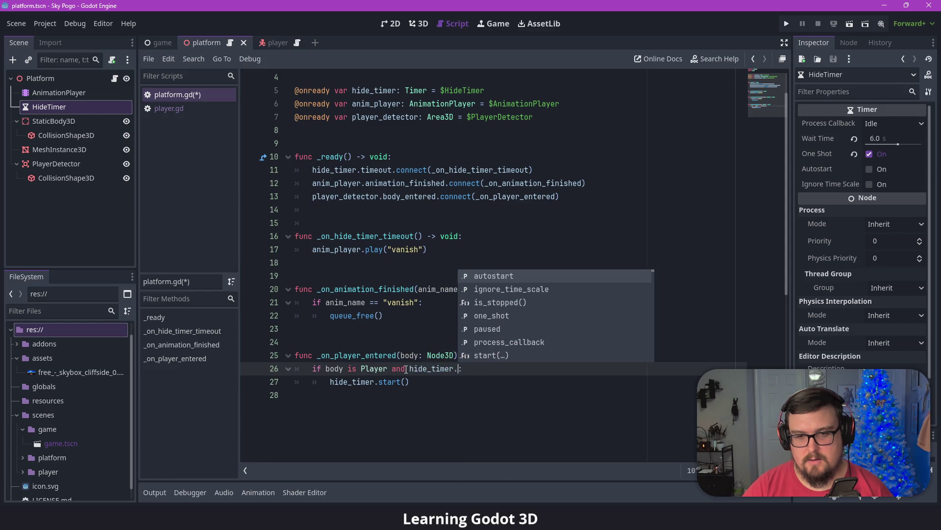
pyautogui.write('is_s')
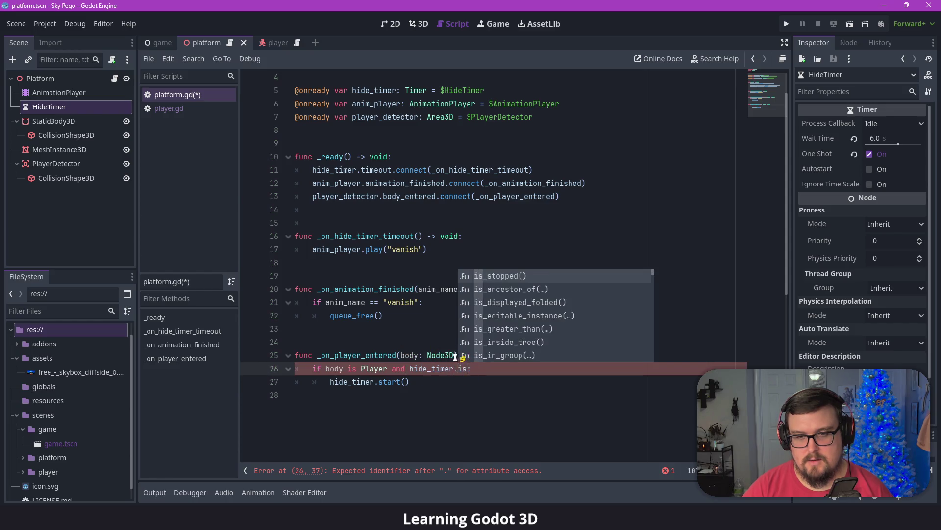
pyautogui.press('Tab')
pyautogui.click(463, 382)
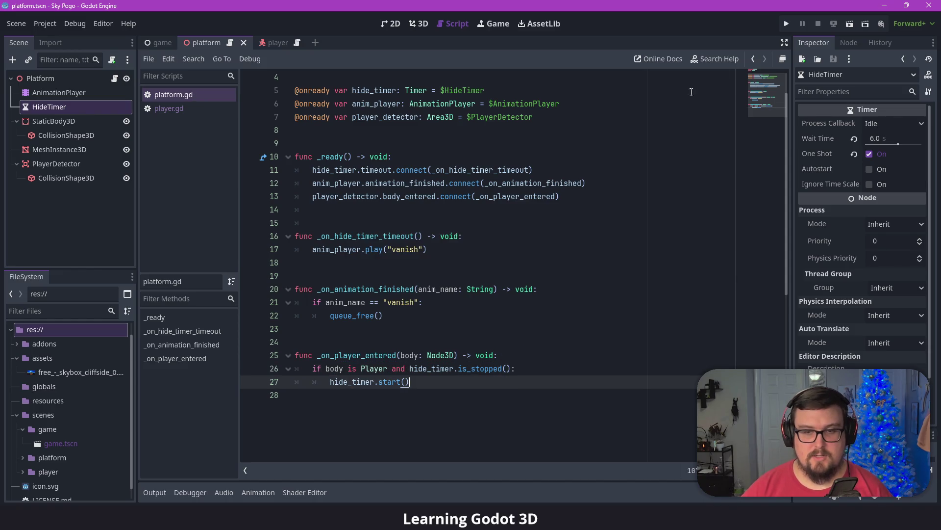
pyautogui.click(786, 25)
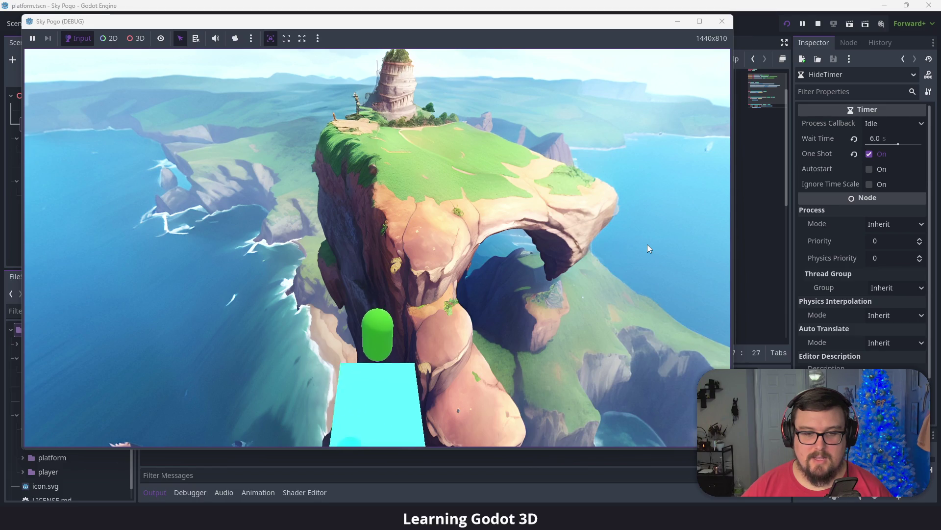
pyautogui.click(723, 21)
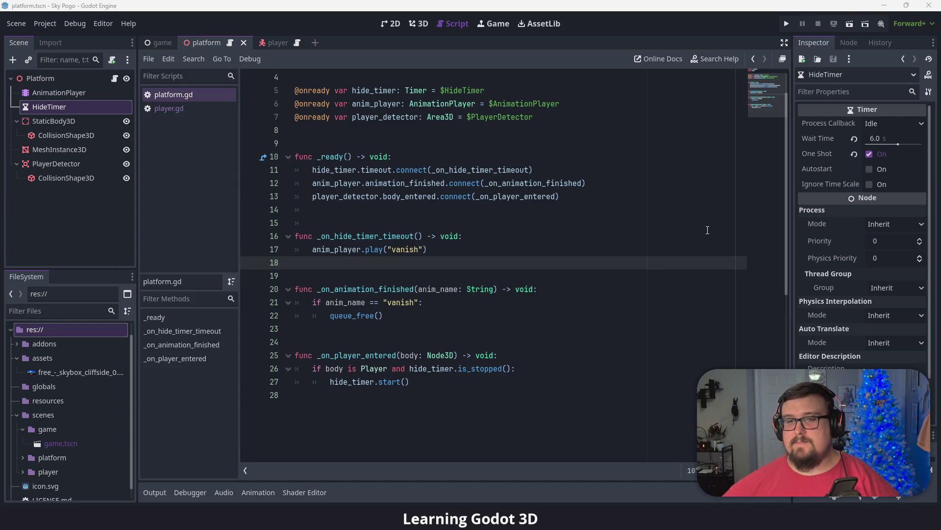
pyautogui.click(485, 382)
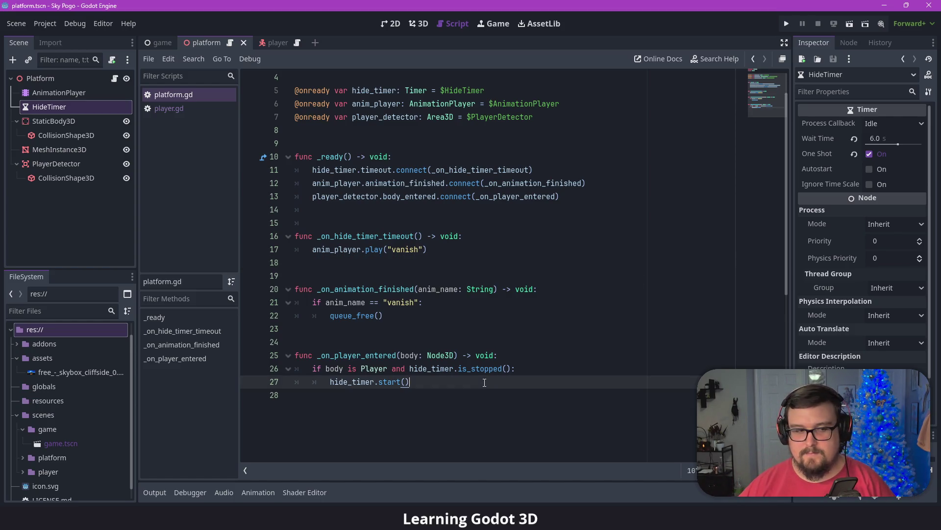
# - In the game scene, parent Camera3D under Player and test-run the game
pyautogui.click(419, 24)
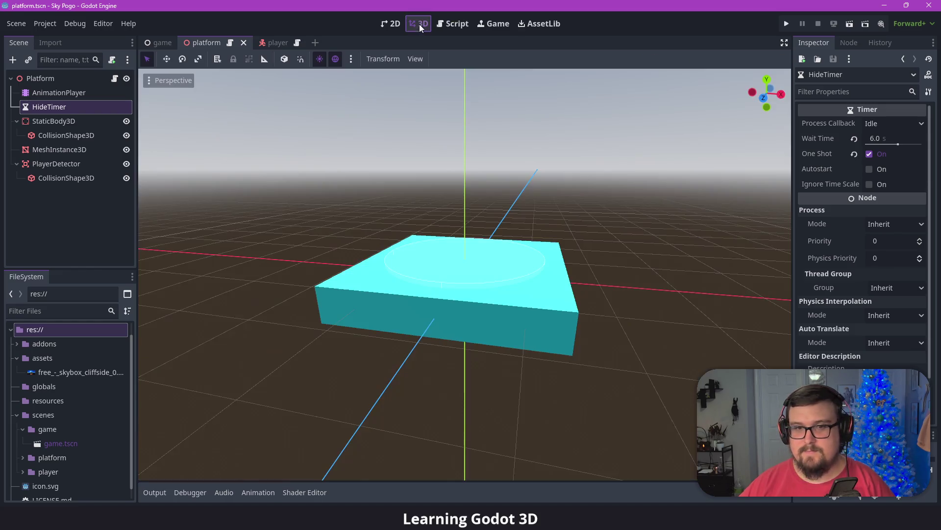
pyautogui.click(162, 43)
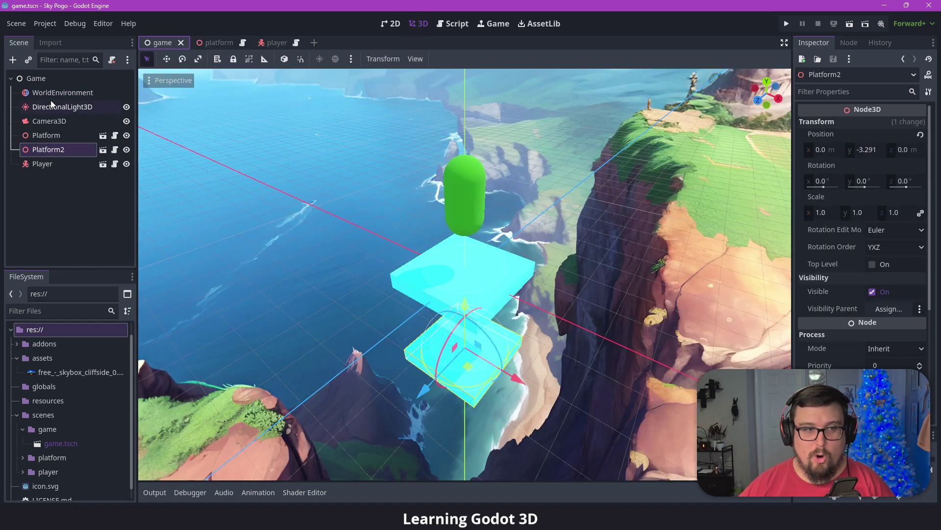
pyautogui.click(39, 125)
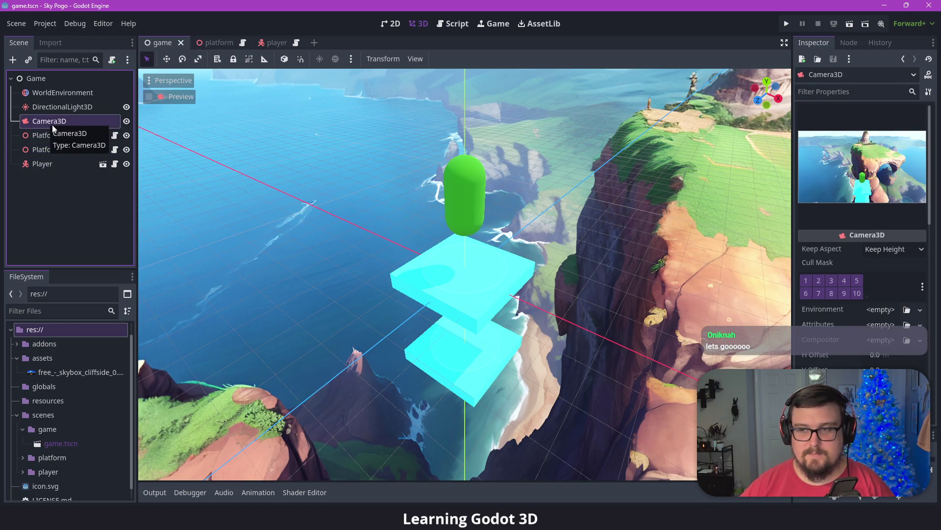
pyautogui.moveTo(51, 125); pyautogui.dragTo(54, 171)
pyautogui.click(786, 24)
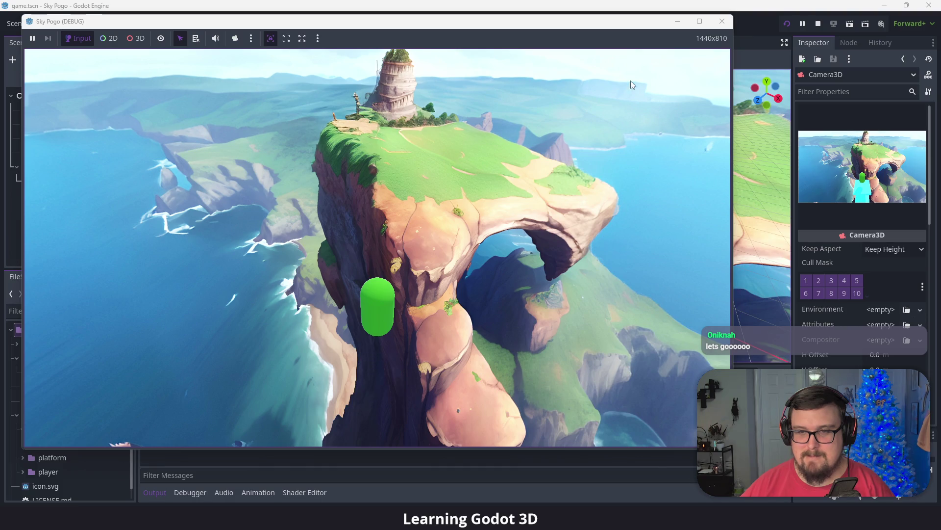
pyautogui.click(721, 22)
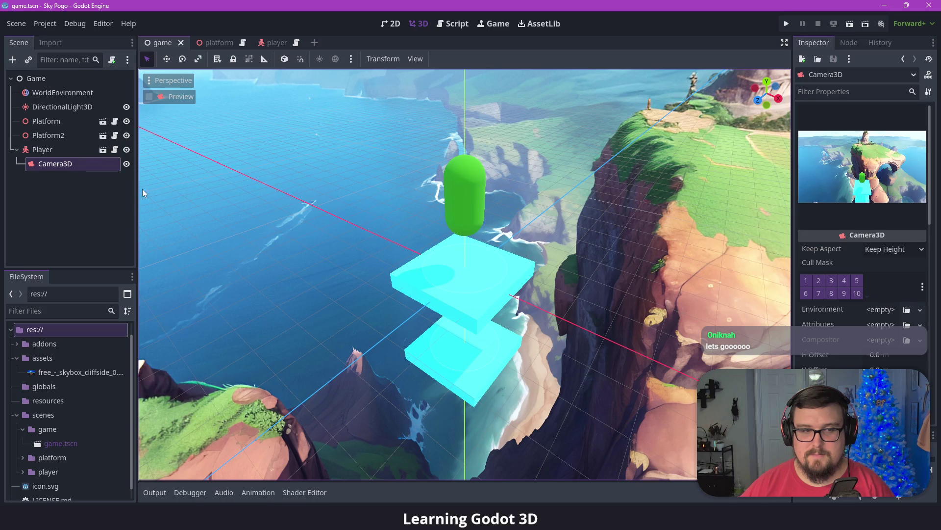
# - Move Camera3D back under the Game root, delete Platform2, and save the scene
pyautogui.moveTo(54, 164); pyautogui.dragTo(49, 116)
pyautogui.click(57, 152)
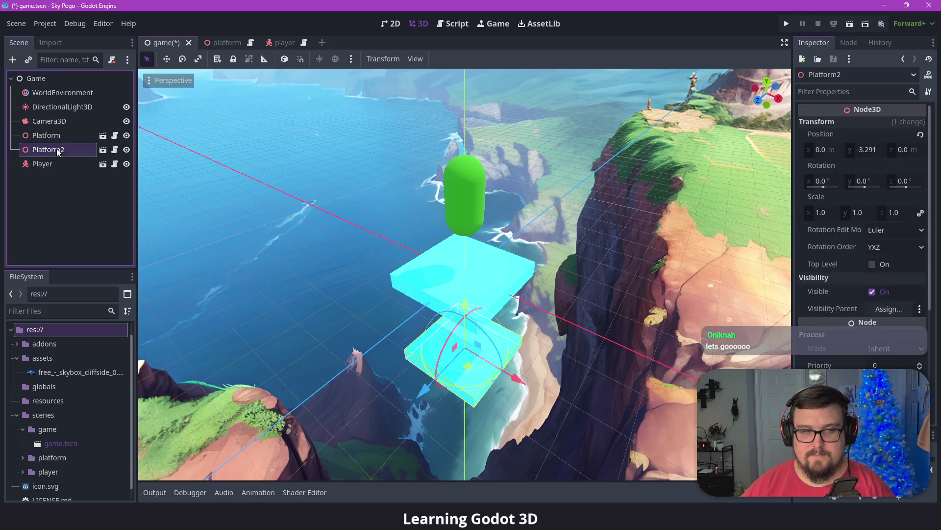
pyautogui.press('Delete')
pyautogui.press('Return')
pyautogui.hotkey('ctrl', 's')
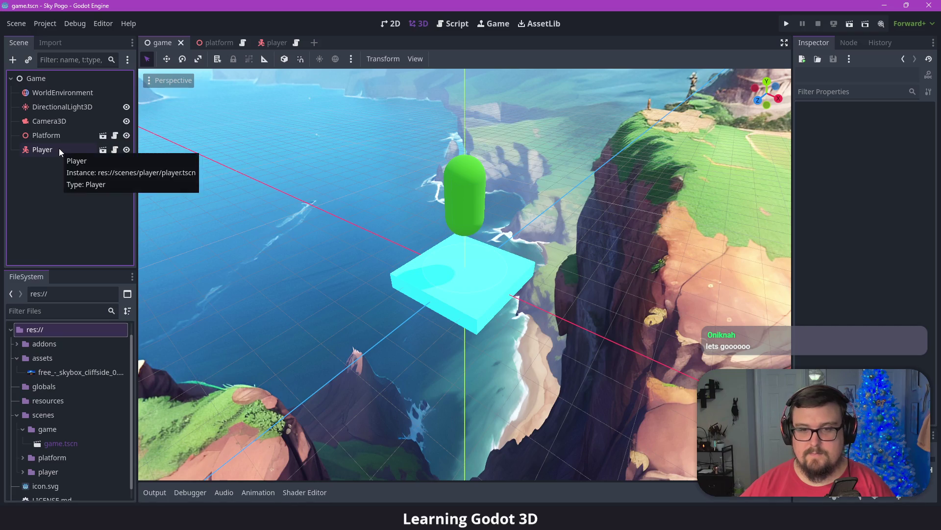
pyautogui.moveTo(488, 191)
pyautogui.mouseDown()
pyautogui.moveTo(497, 190)
pyautogui.moveTo(499, 146)
pyautogui.mouseUp()
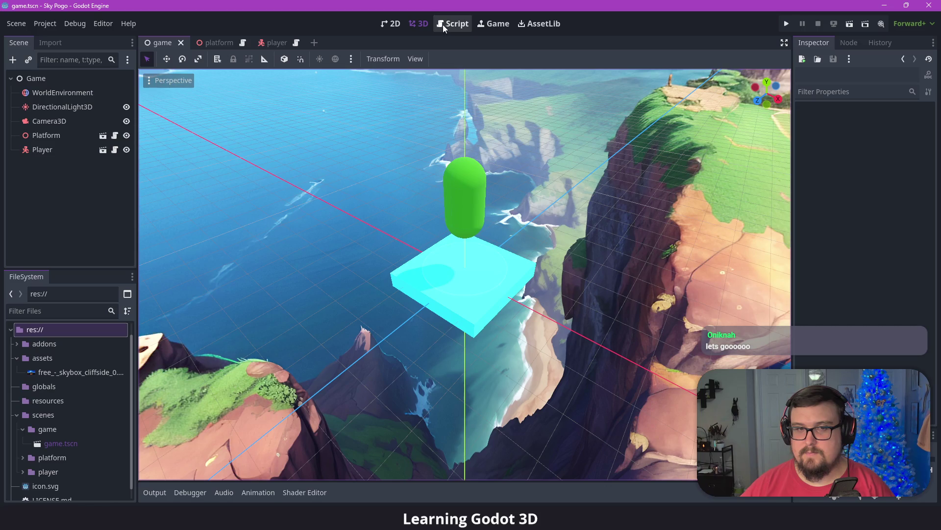
# - Review the hide_timer.is_stopped() condition on line 26 of platform.gd's _on_player_entered
pyautogui.click(243, 42)
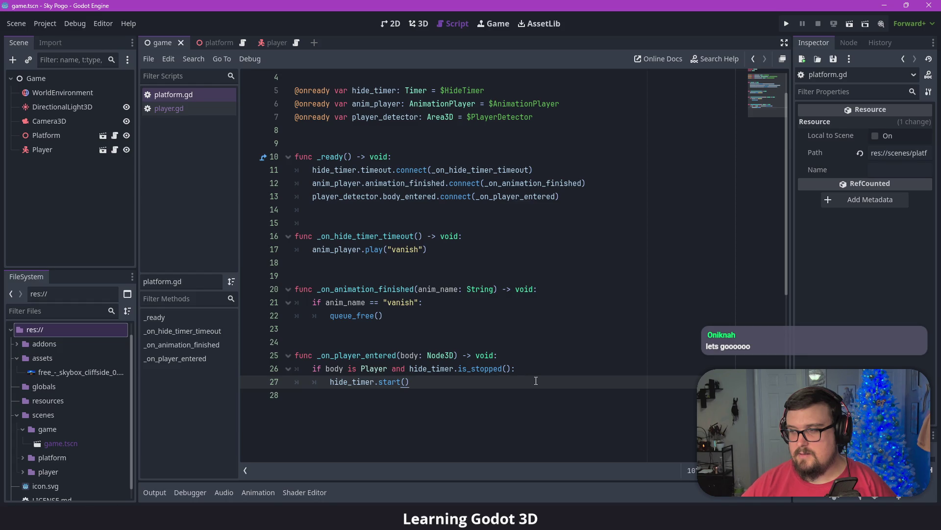
pyautogui.scroll(1, 525, 368)
pyautogui.scroll(-1, 524, 368)
pyautogui.scroll(1, 513, 360)
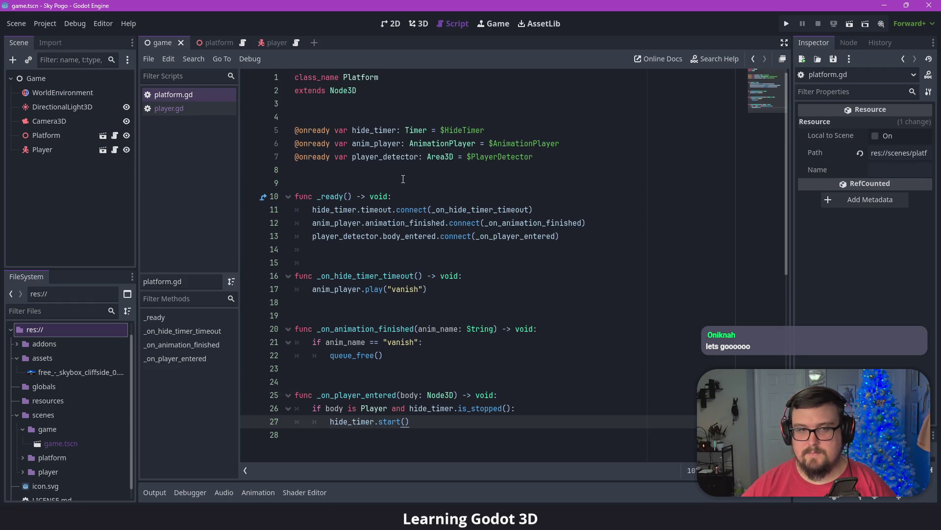
pyautogui.scroll(-2, 403, 176)
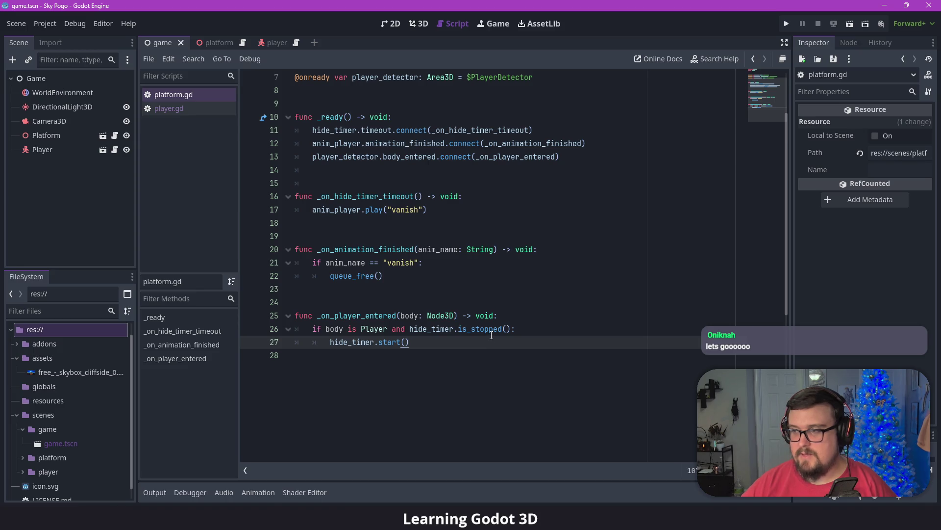
pyautogui.moveTo(492, 336)
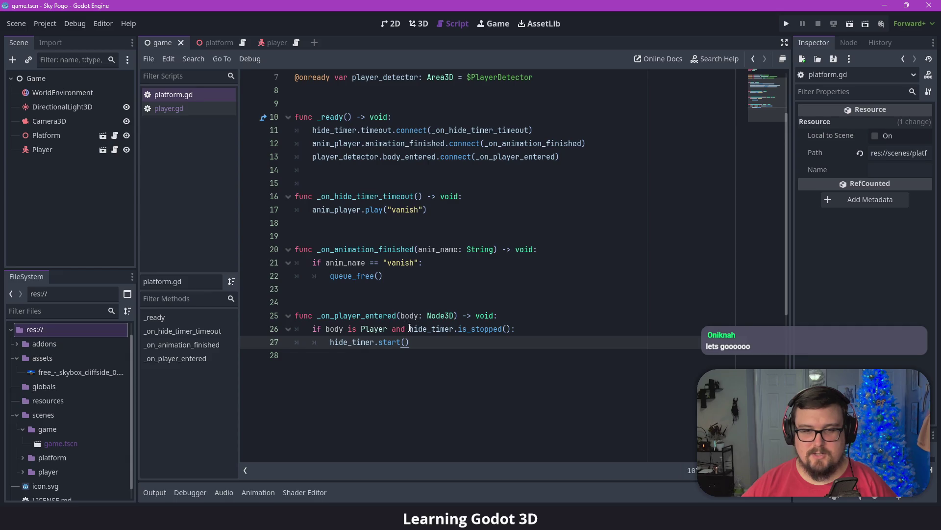
pyautogui.moveTo(409, 328); pyautogui.dragTo(559, 329)
pyautogui.click(552, 333)
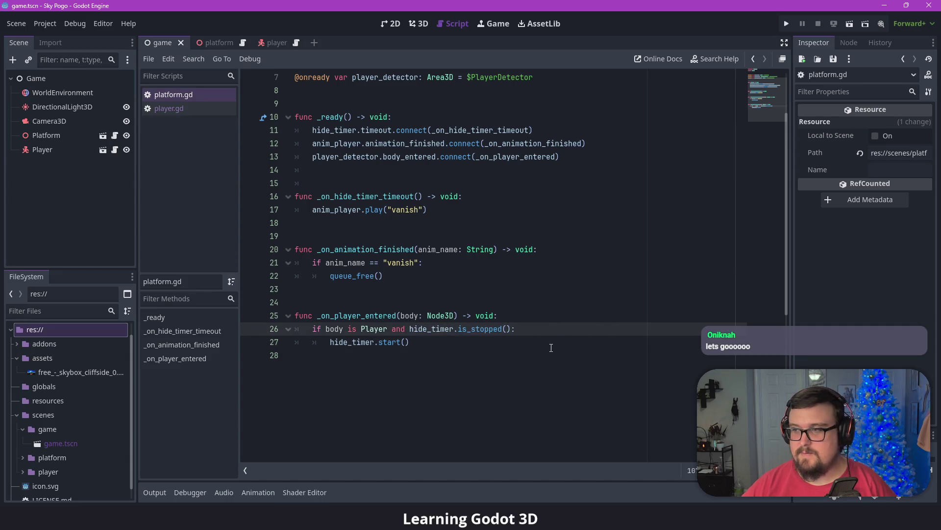
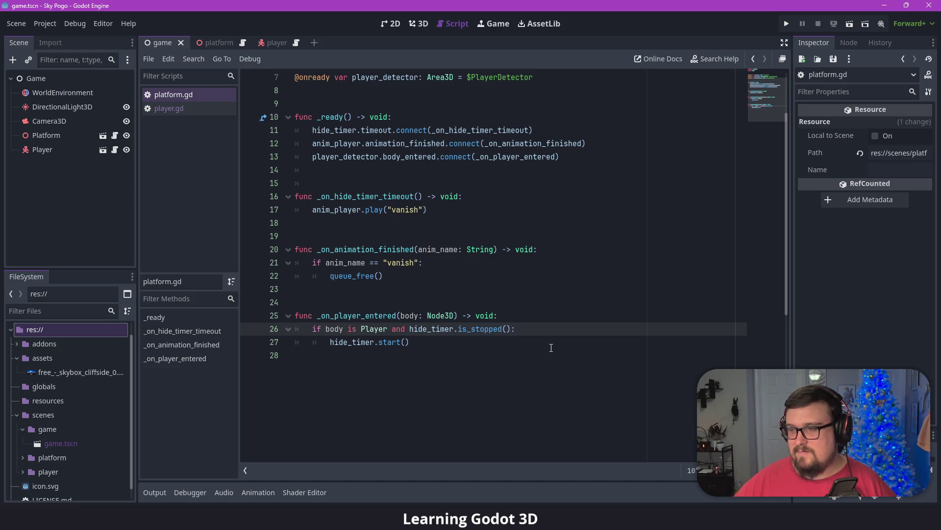
# - Inspect the capsule and platform in the 3D view, checking the player and platform scenes
pyautogui.click(389, 23)
pyautogui.click(409, 25)
pyautogui.moveTo(464, 255)
pyautogui.mouseDown()
pyautogui.moveTo(421, 294)
pyautogui.moveTo(451, 324)
pyautogui.moveTo(446, 294)
pyautogui.moveTo(451, 304)
pyautogui.mouseUp()
pyautogui.moveTo(510, 211)
pyautogui.mouseDown()
pyautogui.moveTo(502, 222)
pyautogui.moveTo(515, 185)
pyautogui.moveTo(508, 178)
pyautogui.mouseUp()
pyautogui.click(279, 44)
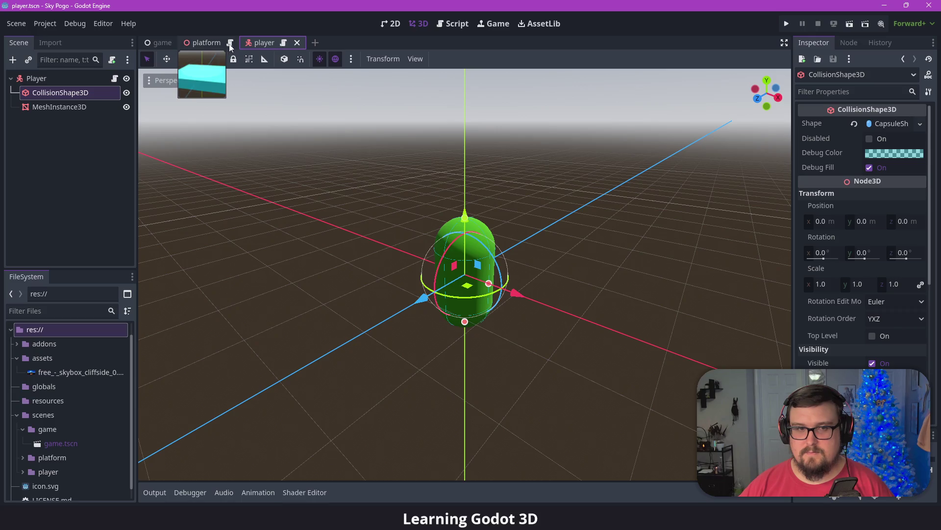
pyautogui.click(204, 43)
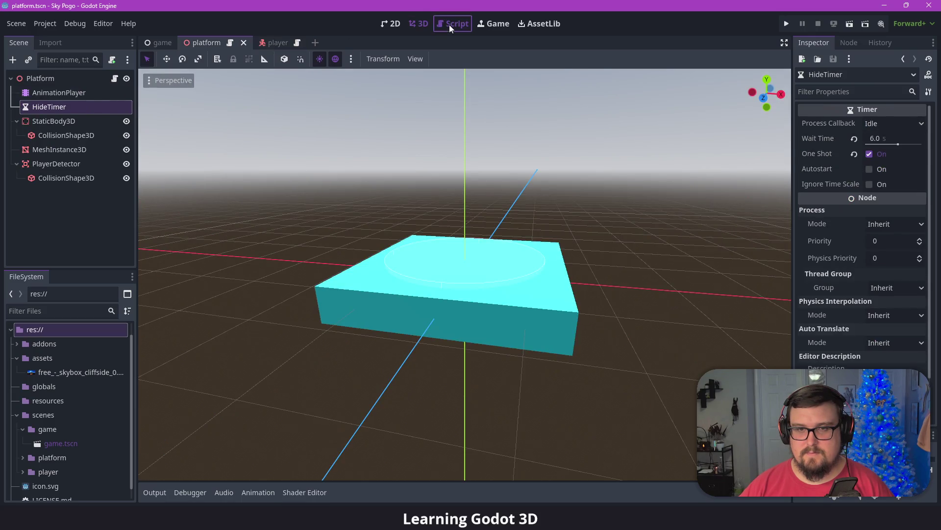
# - Back in platform.gd, select lines 26–27 of the _on_player_entered handler
pyautogui.click(449, 24)
pyautogui.click(470, 275)
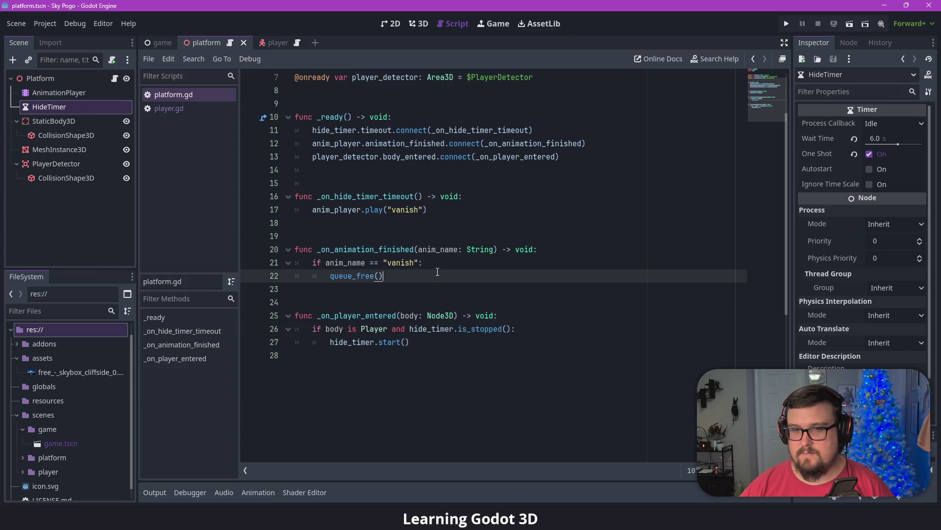
pyautogui.scroll(2, 461, 286)
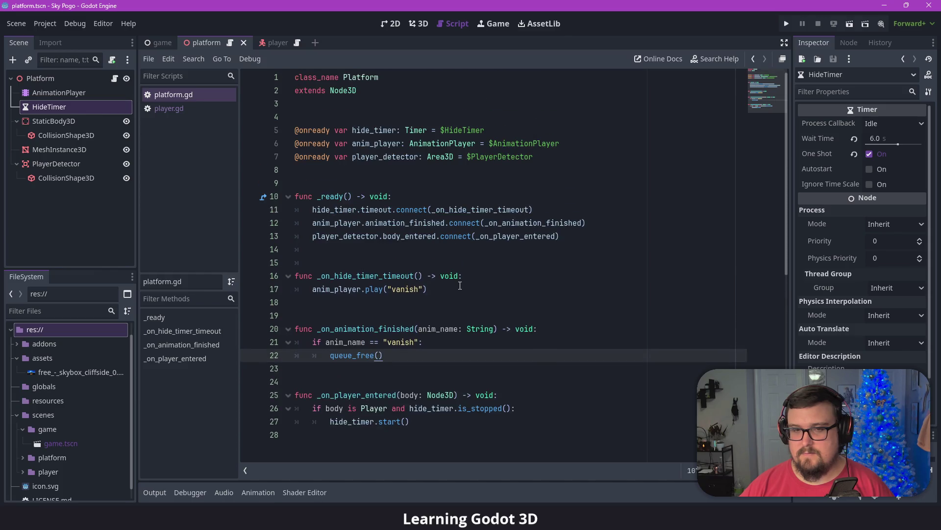
pyautogui.click(486, 267)
pyautogui.scroll(-2, 500, 261)
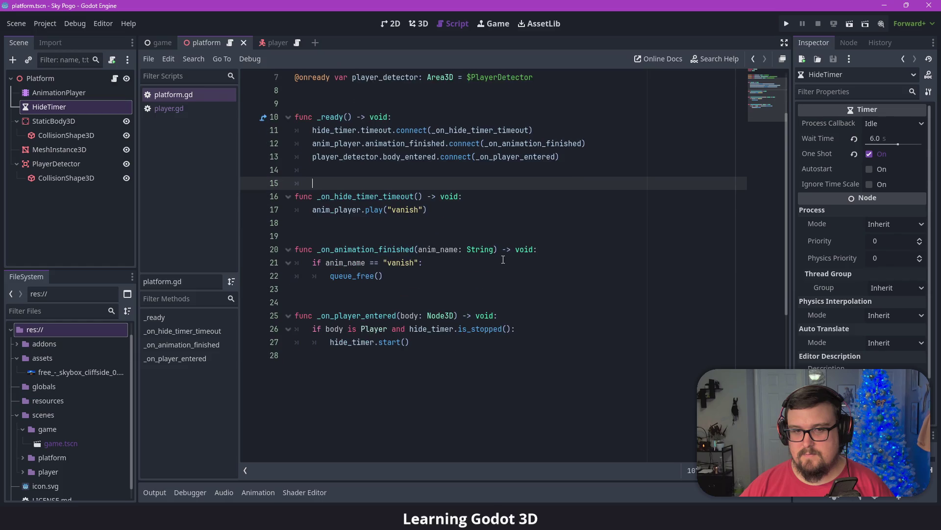
pyautogui.click(565, 158)
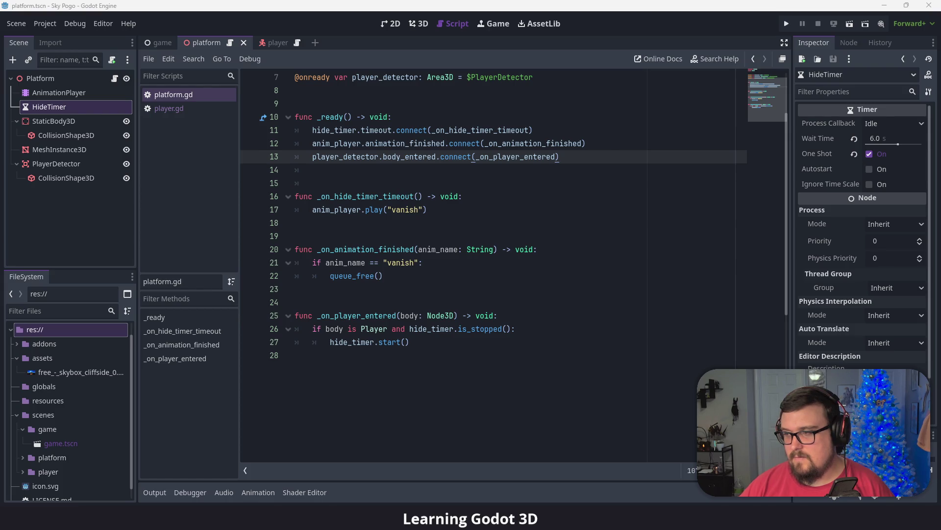
pyautogui.click(521, 262)
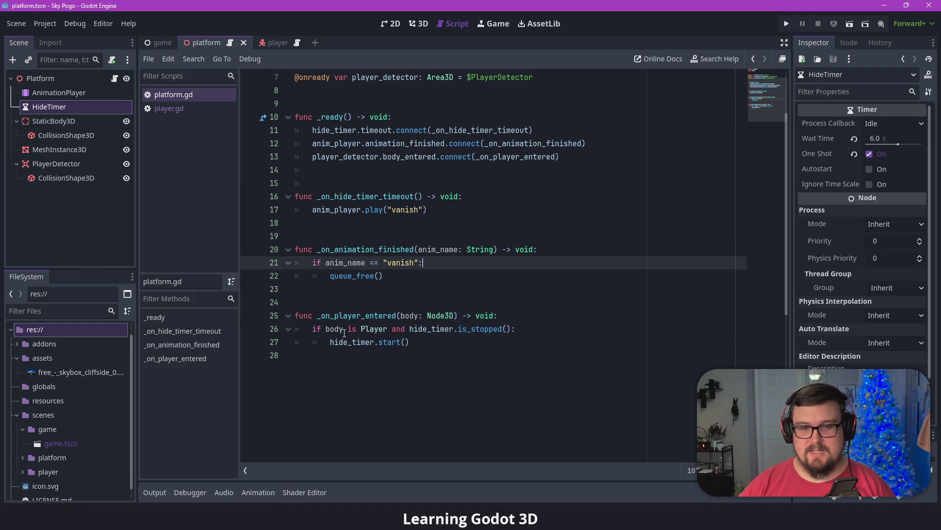
pyautogui.click(444, 342)
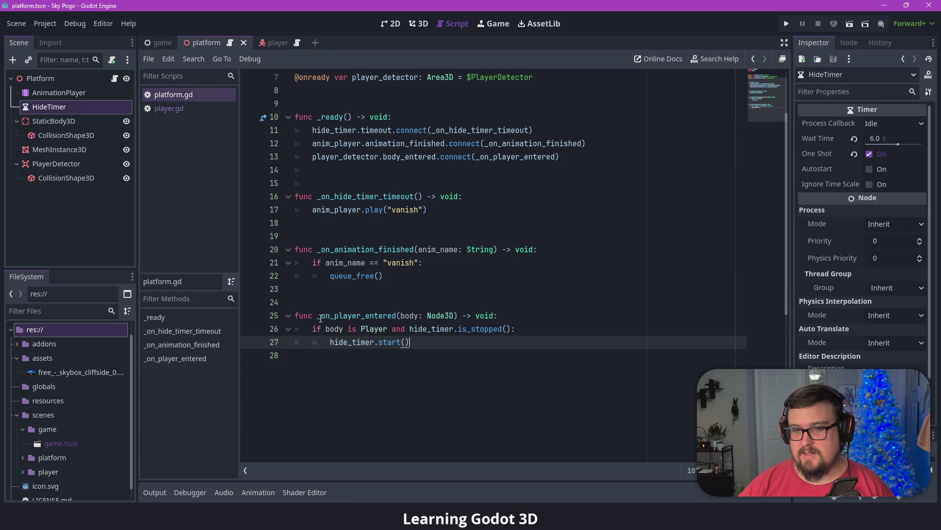
pyautogui.moveTo(441, 342); pyautogui.dragTo(294, 315)
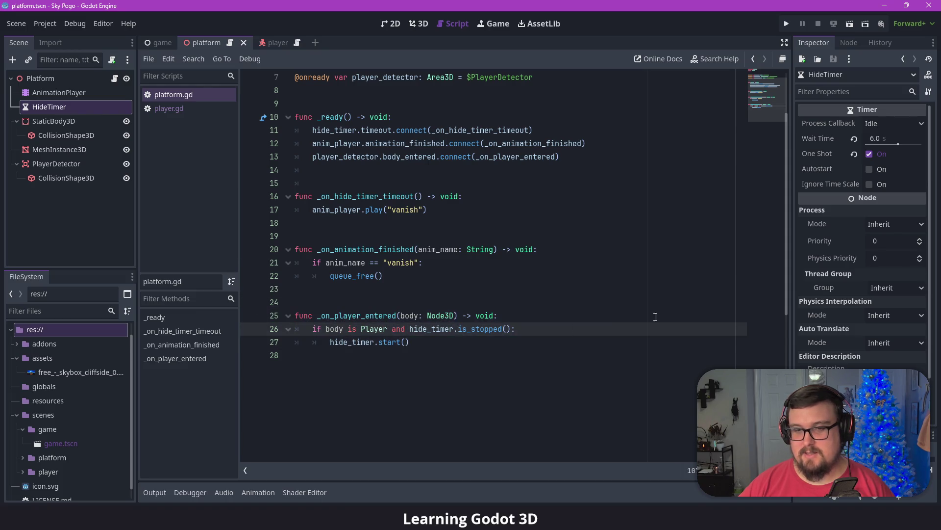
pyautogui.click(539, 328)
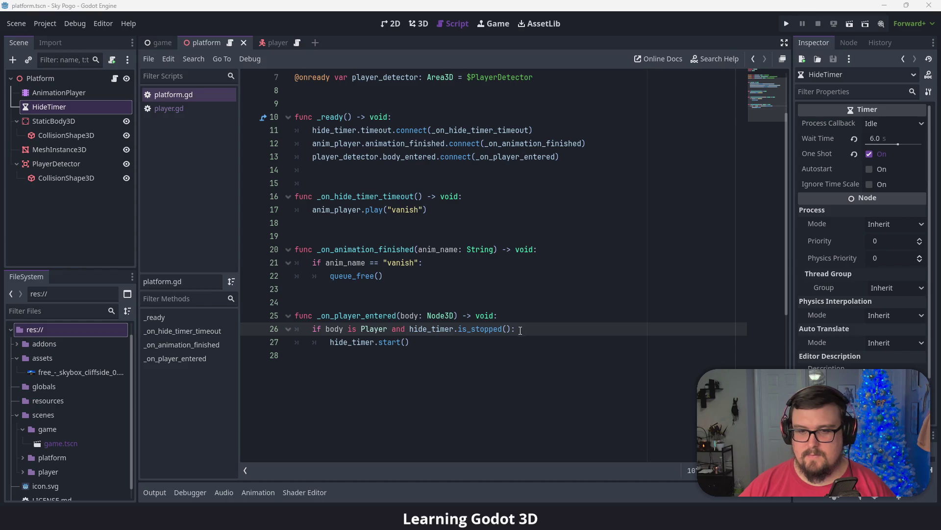
pyautogui.moveTo(506, 328); pyautogui.dragTo(410, 328)
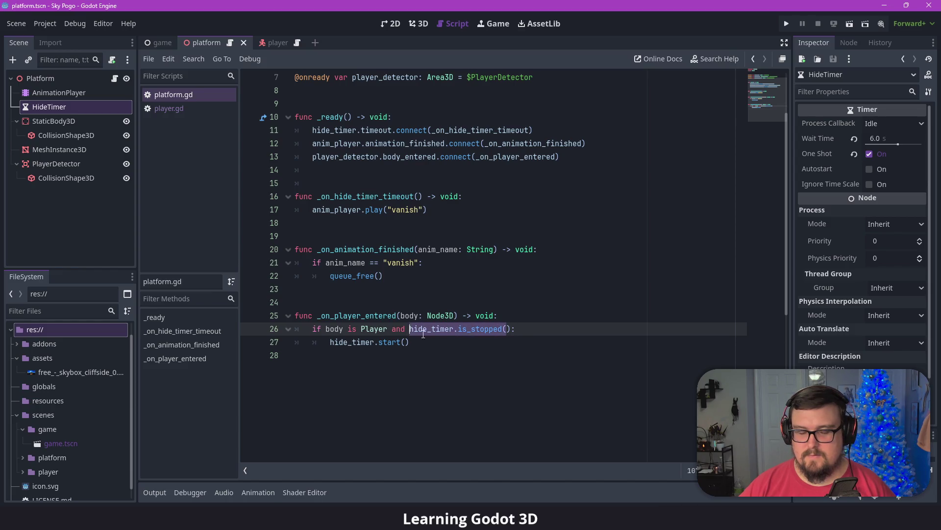
pyautogui.click(479, 346)
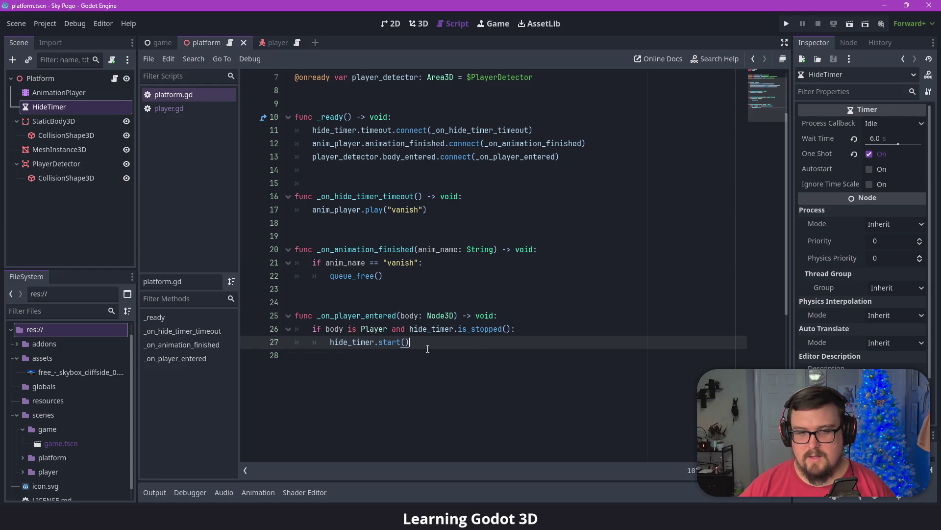
pyautogui.moveTo(296, 328); pyautogui.dragTo(527, 348)
pyautogui.hotkey('ctrl', 'c')
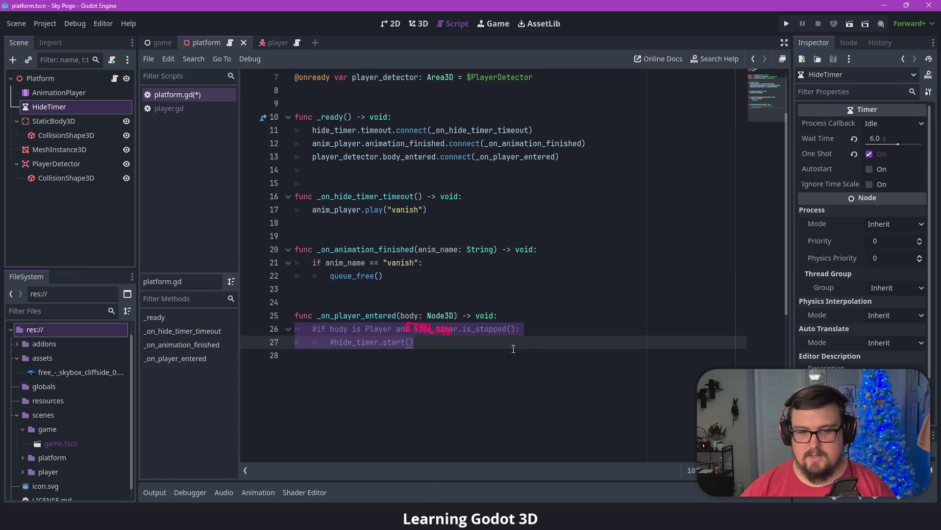
# - Comment out lines 26–27, paste an uncommented copy below them
pyautogui.hotkey('ctrl', 'k')
pyautogui.moveTo(425, 343); pyautogui.dragTo(312, 329)
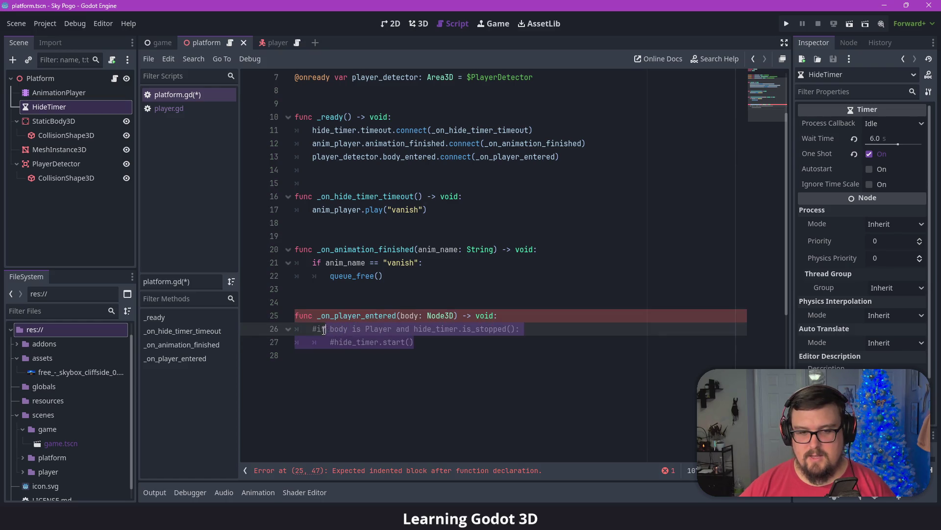
pyautogui.click(442, 353)
pyautogui.press('Tab')
pyautogui.hotkey('ctrl', 'v')
pyautogui.press('BackSpace')
pyautogui.press('Return')
pyautogui.click(335, 382)
pyautogui.press('BackSpace')
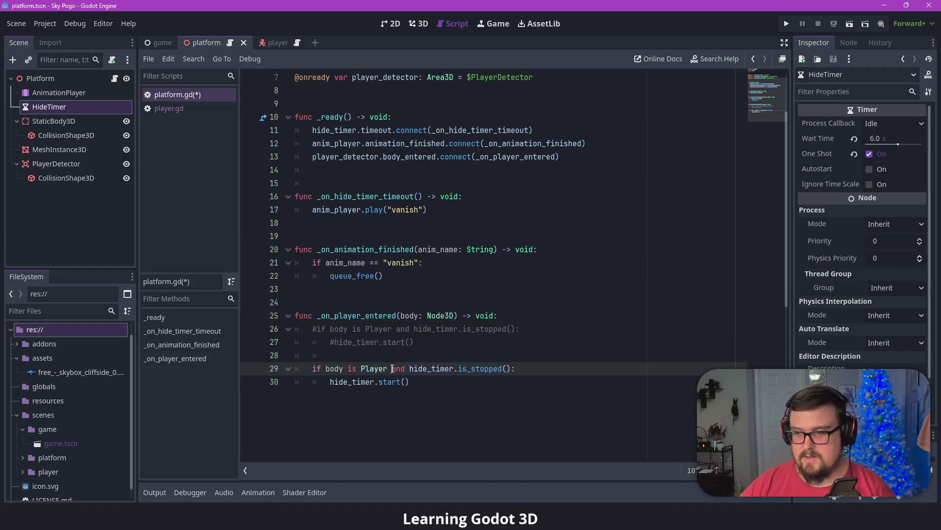
# - Replace the is_stopped check with player_detector.body_entered.disconnect(_on_player_entered) under the Player check
pyautogui.moveTo(394, 369); pyautogui.dragTo(515, 368)
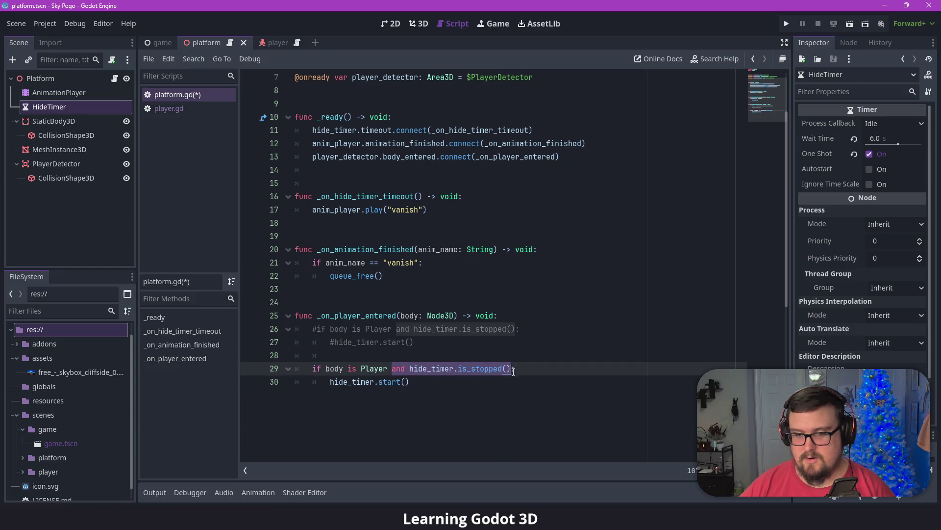
pyautogui.press('BackSpace')
pyautogui.press('BackSpace')
pyautogui.write(':')
pyautogui.press('Return')
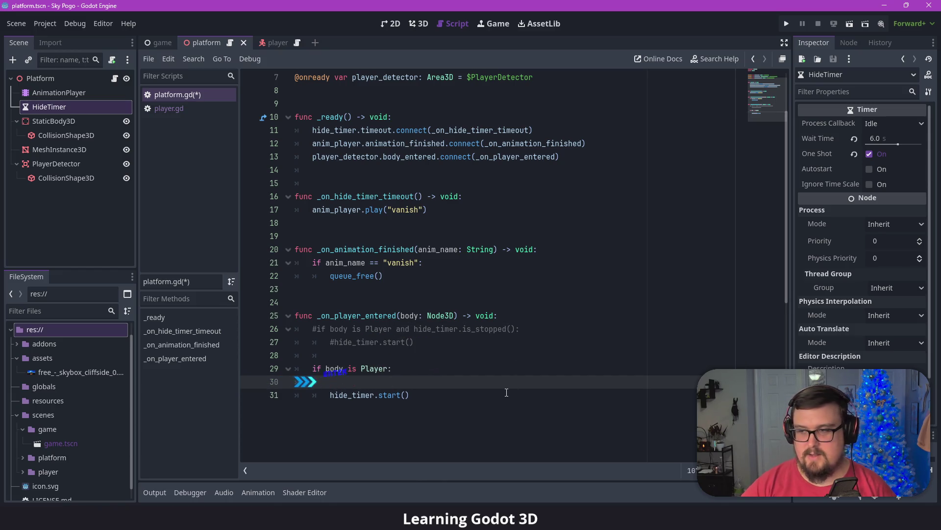
pyautogui.write('playr_')
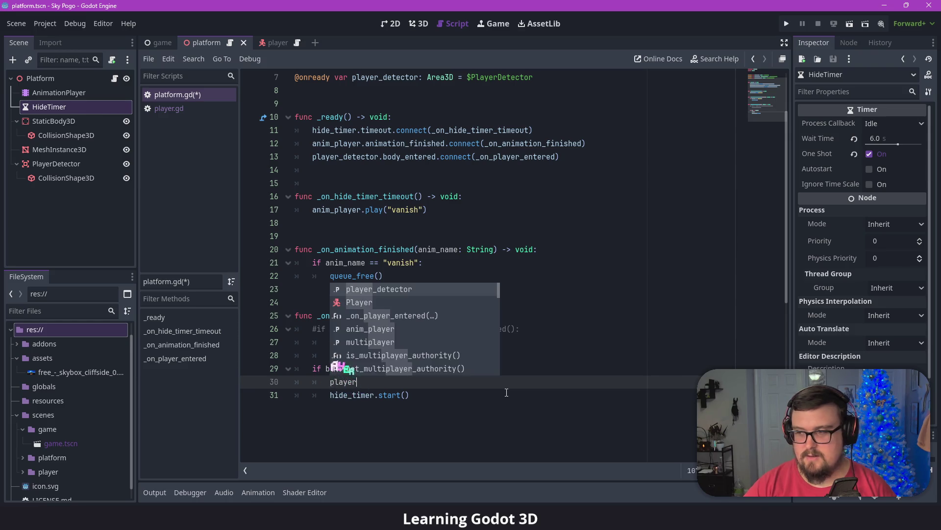
pyautogui.press('Tab')
pyautogui.write('.body')
pyautogui.press('Tab')
pyautogui.write('.disconnect')
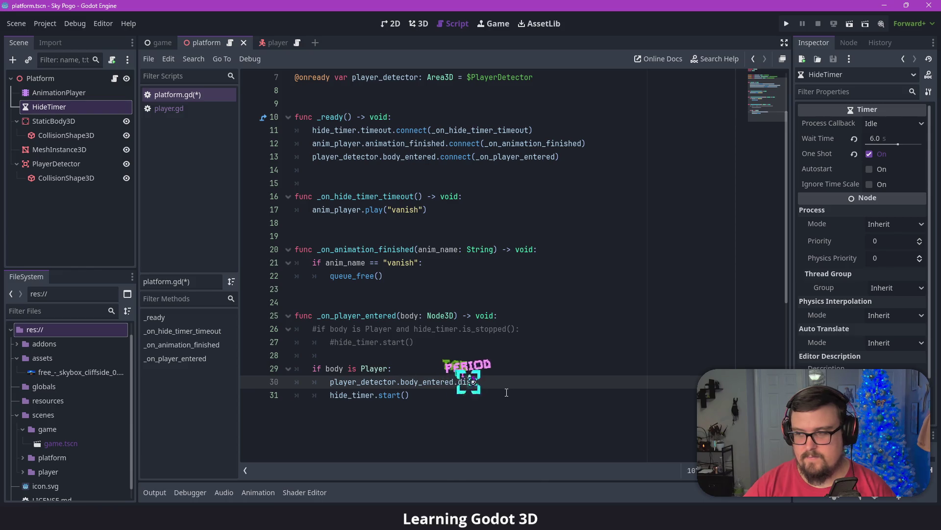
pyautogui.press('Tab')
pyautogui.write('_')
pyautogui.write('o')
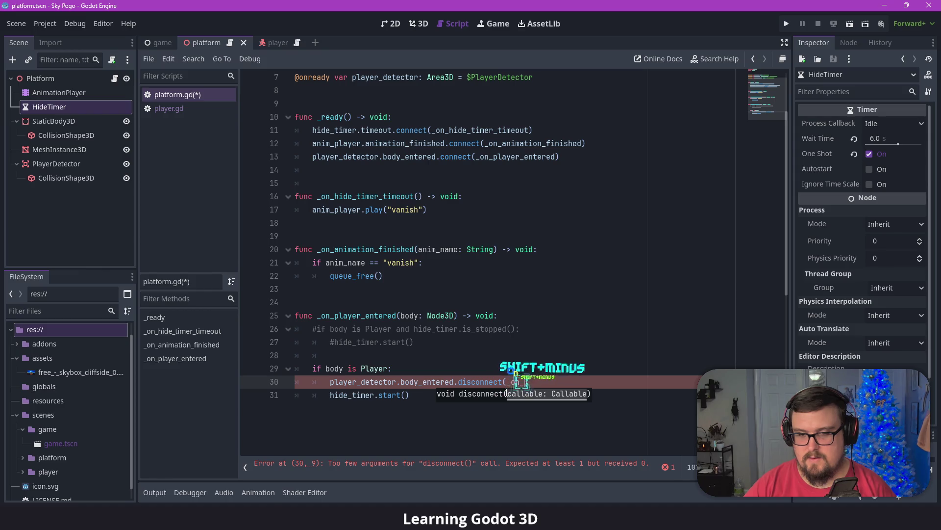
pyautogui.write('n_player_entered')
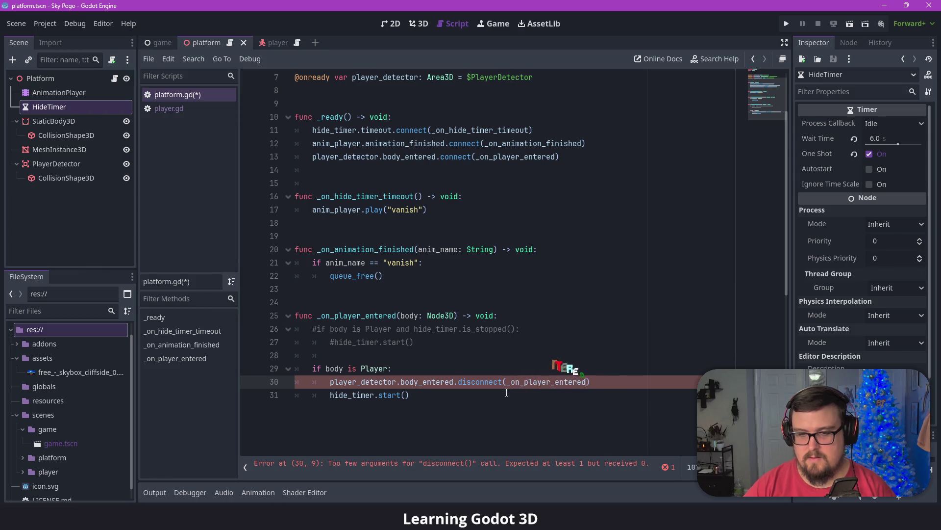
# - Save platform.gd and return to the scene view
pyautogui.press('Down')
pyautogui.hotkey('ctrl', 's')
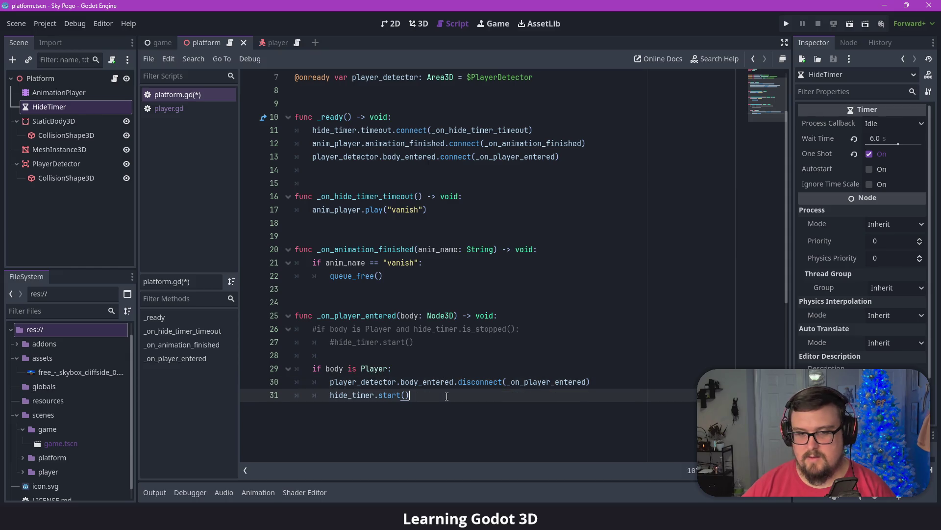
pyautogui.click(395, 24)
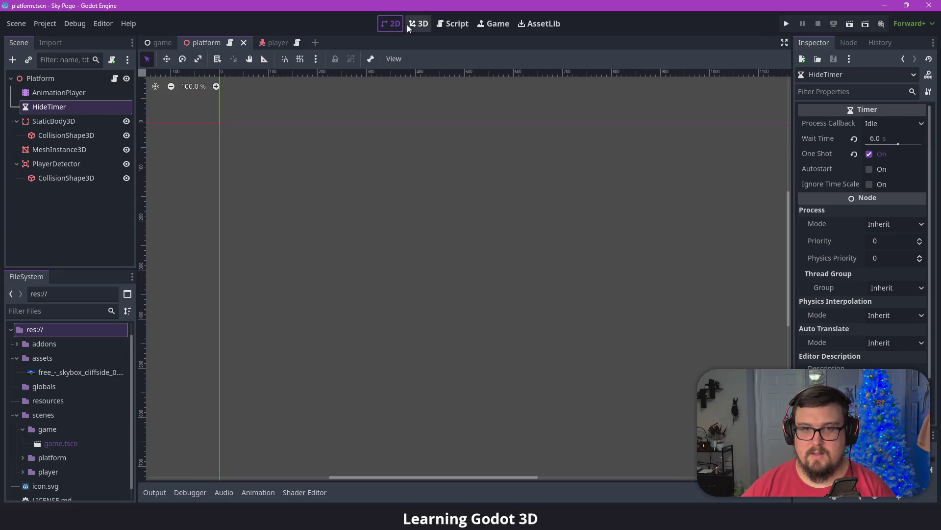
pyautogui.click(420, 24)
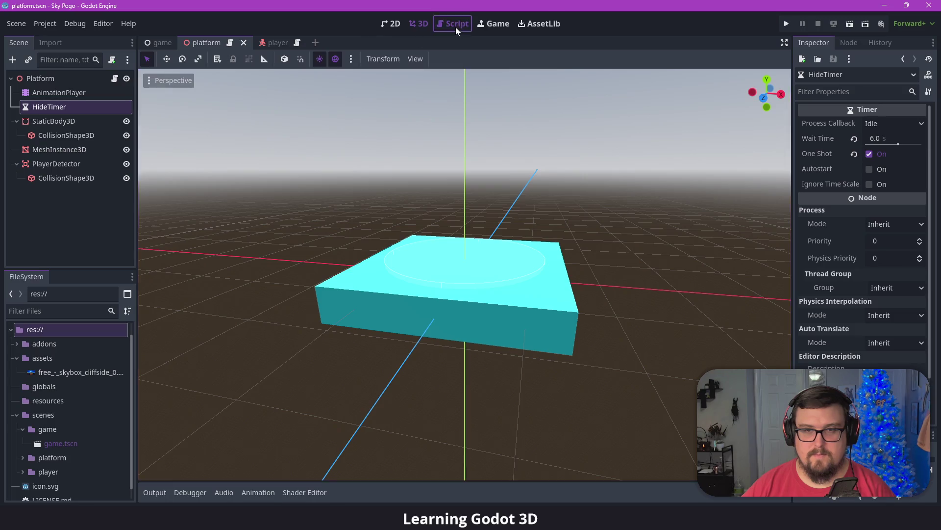
pyautogui.click(455, 28)
pyautogui.click(787, 23)
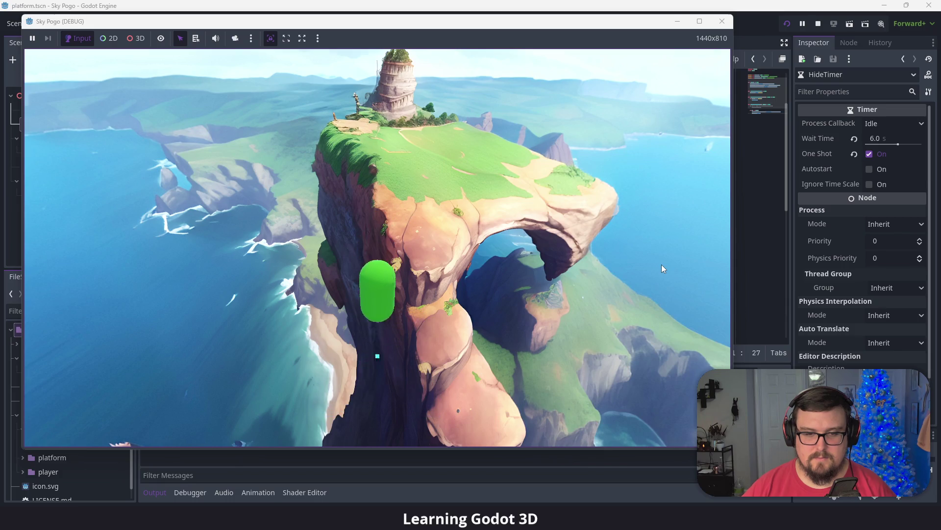
pyautogui.click(722, 21)
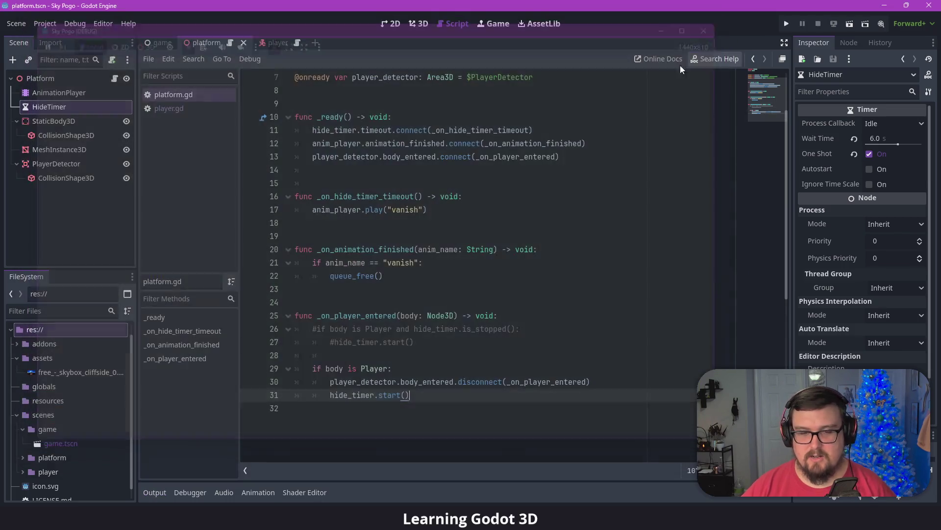
# - Delete the two commented-out lines and leftover blanks in _on_player_entered, then save
pyautogui.click(450, 412)
pyautogui.moveTo(415, 341)
pyautogui.mouseDown()
pyautogui.moveTo(343, 338)
pyautogui.moveTo(372, 328)
pyautogui.moveTo(516, 328)
pyautogui.mouseUp()
pyautogui.click(445, 327)
pyautogui.click(506, 337)
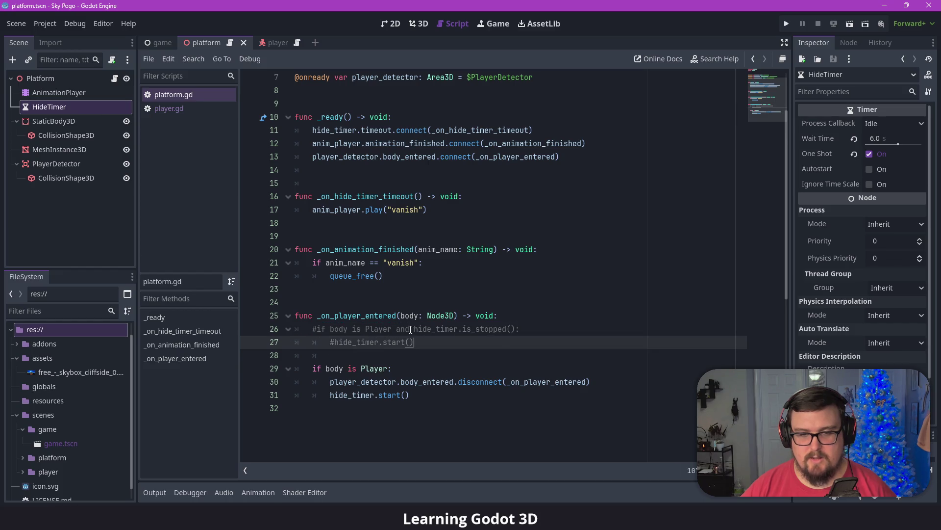
pyautogui.moveTo(415, 329); pyautogui.dragTo(514, 329)
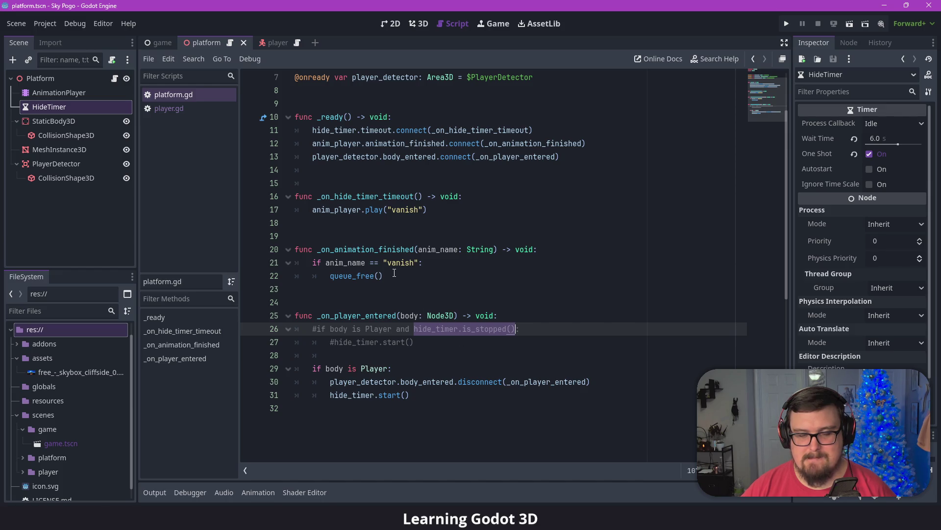
pyautogui.moveTo(384, 275); pyautogui.dragTo(295, 249)
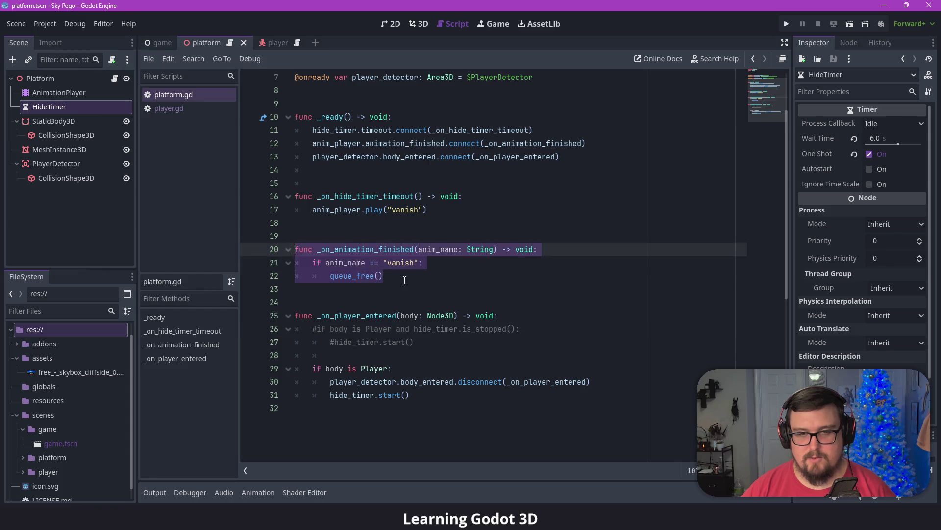
pyautogui.moveTo(415, 342); pyautogui.dragTo(277, 312)
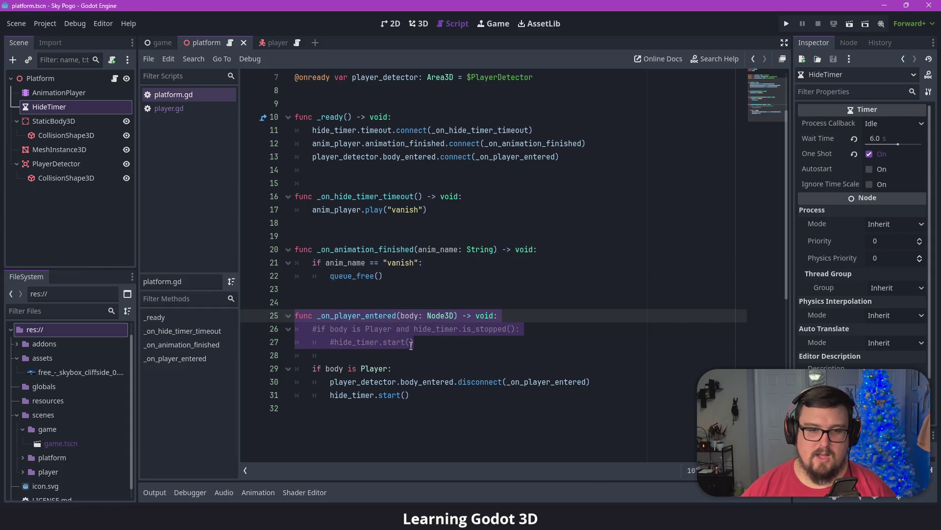
pyautogui.press('BackSpace')
pyautogui.press('BackSpace')
pyautogui.press('BackSpace')
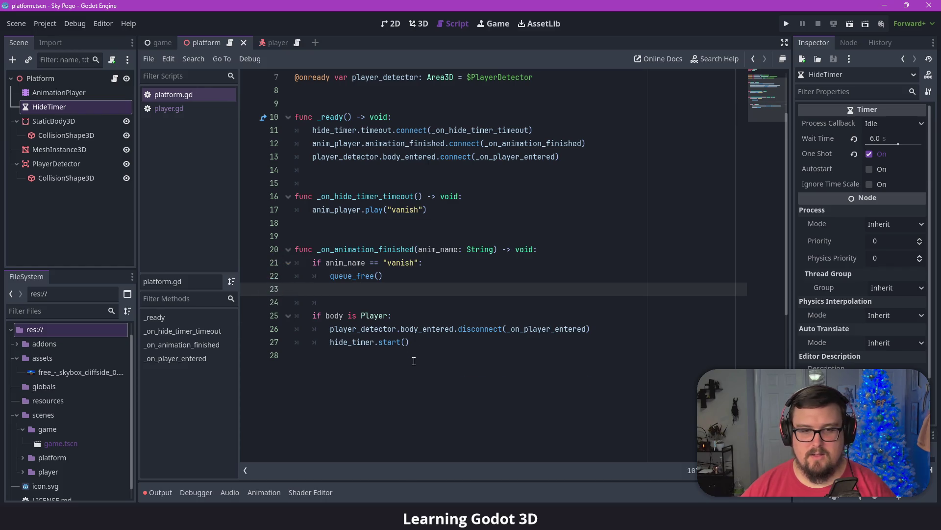
pyautogui.hotkey('ctrl', 'z')
pyautogui.moveTo(414, 342); pyautogui.dragTo(295, 328)
pyautogui.press('BackSpace')
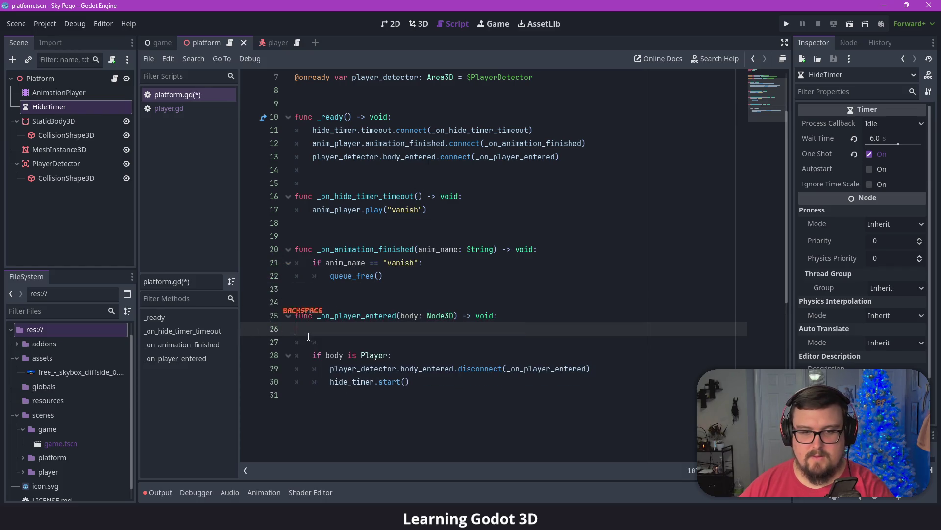
pyautogui.press('BackSpace')
pyautogui.press('BackSpace')
pyautogui.hotkey('ctrl', 's')
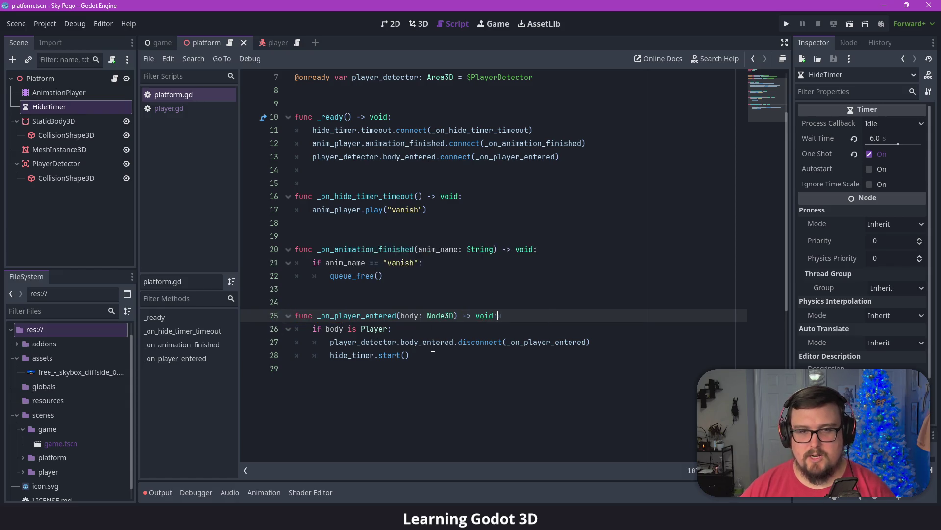
# - Start a hide_timer.wait_time line in _ready, then remove it again
pyautogui.scroll(2, 432, 347)
pyautogui.click(566, 237)
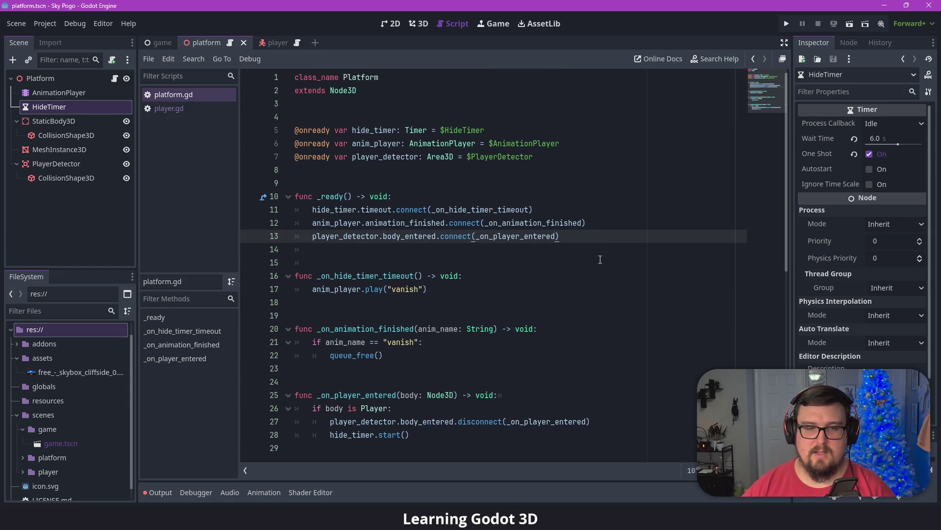
pyautogui.press('Return')
pyautogui.press('Return')
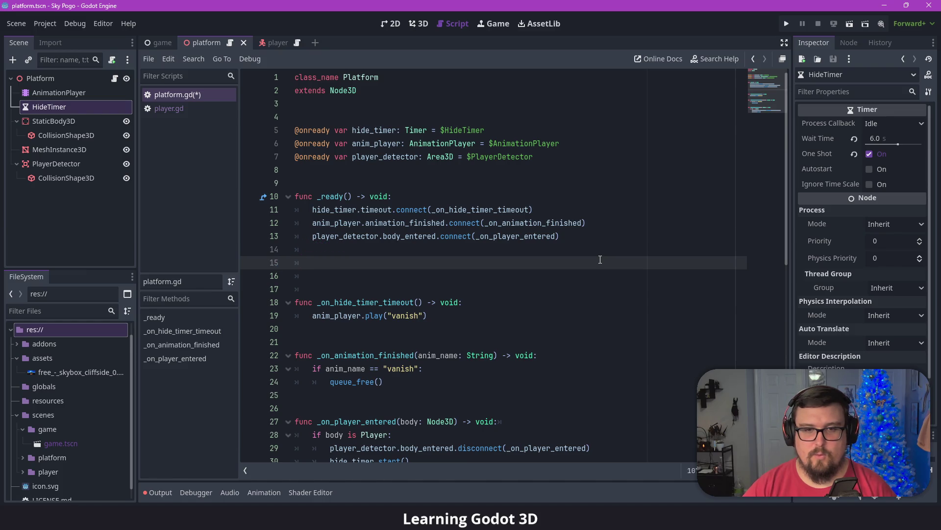
pyautogui.write('hide_timer.wait')
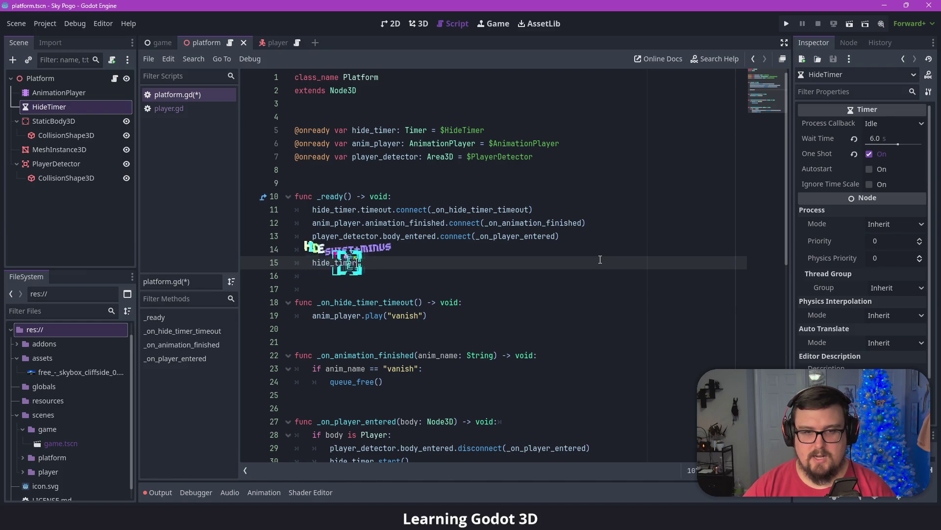
pyautogui.press('Tab')
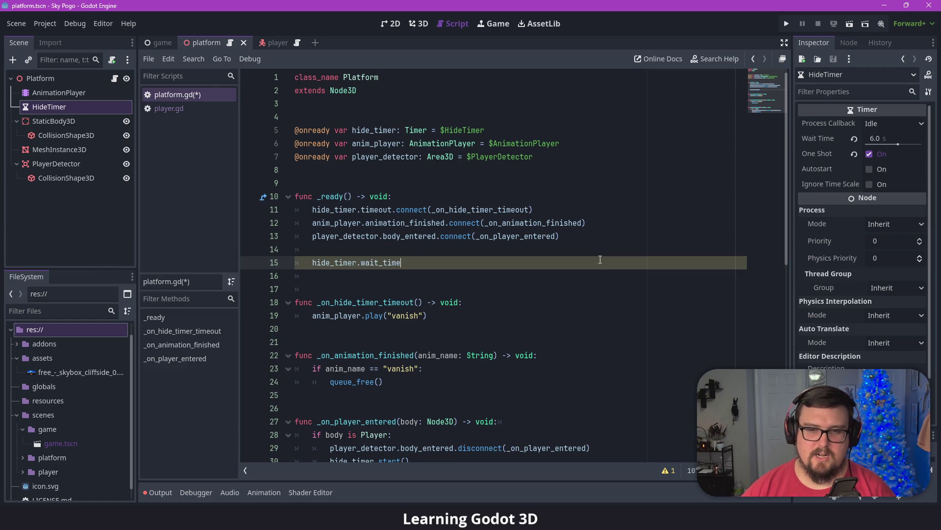
pyautogui.moveTo(601, 260); pyautogui.dragTo(609, 241)
pyautogui.press('BackSpace')
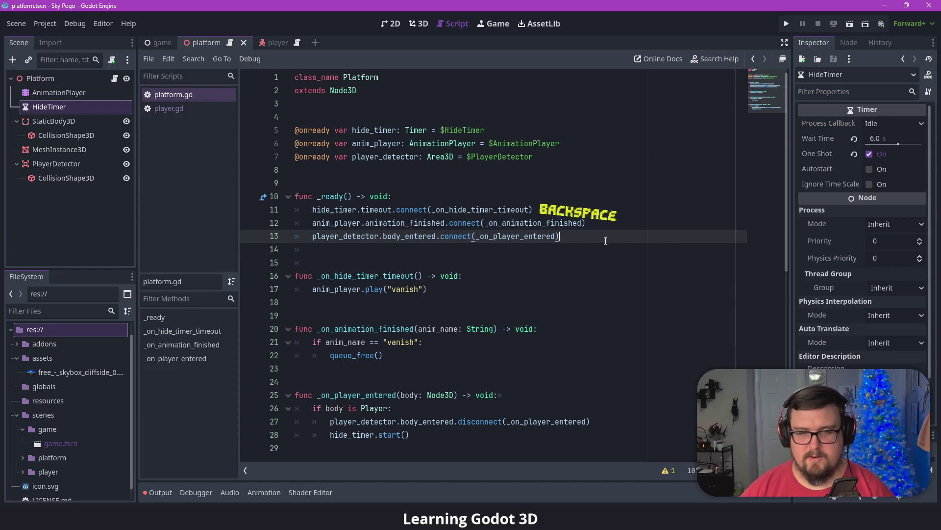
pyautogui.press('Down')
pyautogui.press('Down')
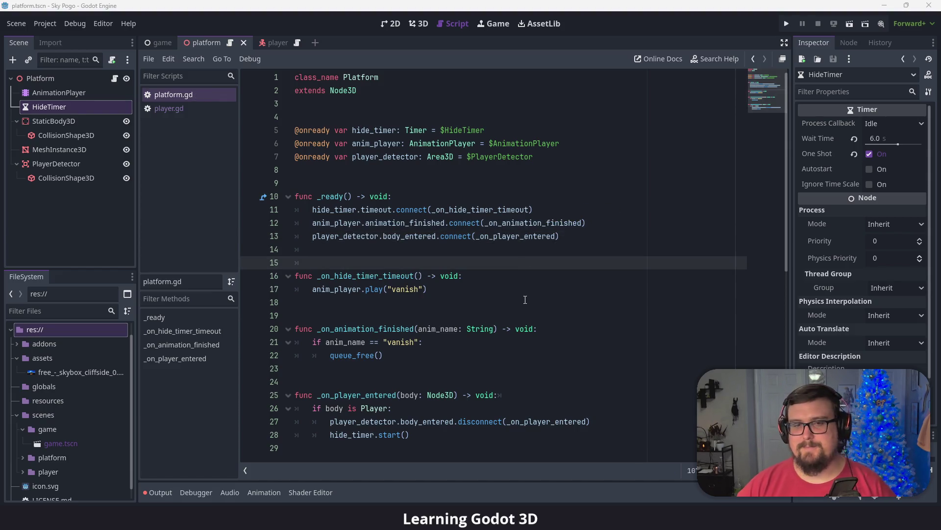
# - Look over the script and switch to the platform's 3D view
pyautogui.click(517, 302)
pyautogui.scroll(-4, 518, 302)
pyautogui.scroll(4, 518, 302)
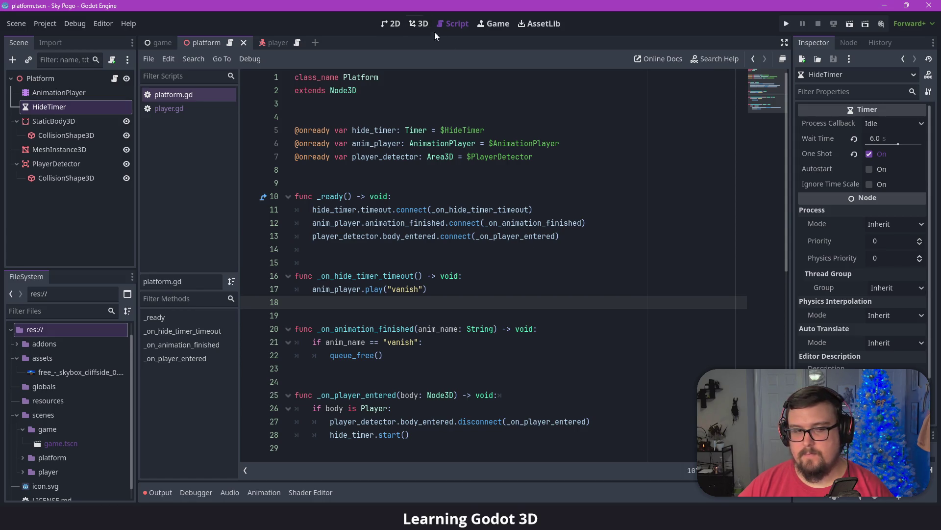
pyautogui.click(415, 24)
# - Orbit around the cyan platform mesh, then open the game scene showing platform and player
pyautogui.moveTo(536, 177)
pyautogui.mouseDown()
pyautogui.moveTo(536, 192)
pyautogui.moveTo(483, 201)
pyautogui.moveTo(500, 338)
pyautogui.mouseUp()
pyautogui.click(500, 339)
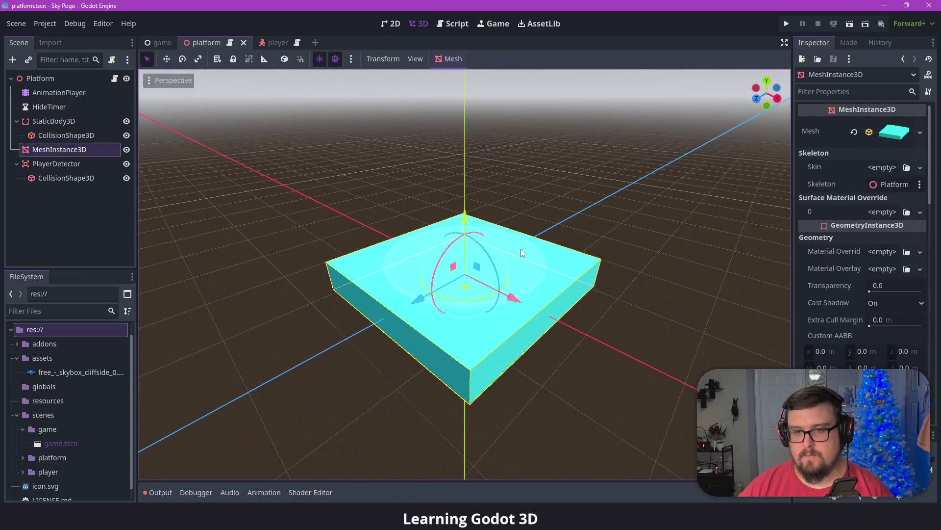
pyautogui.moveTo(521, 248); pyautogui.dragTo(516, 186)
pyautogui.click(519, 185)
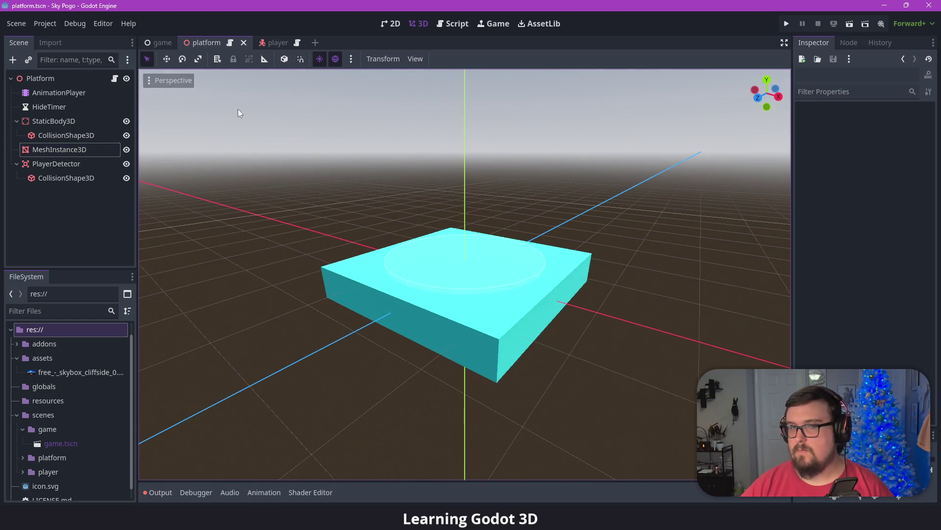
pyautogui.click(162, 43)
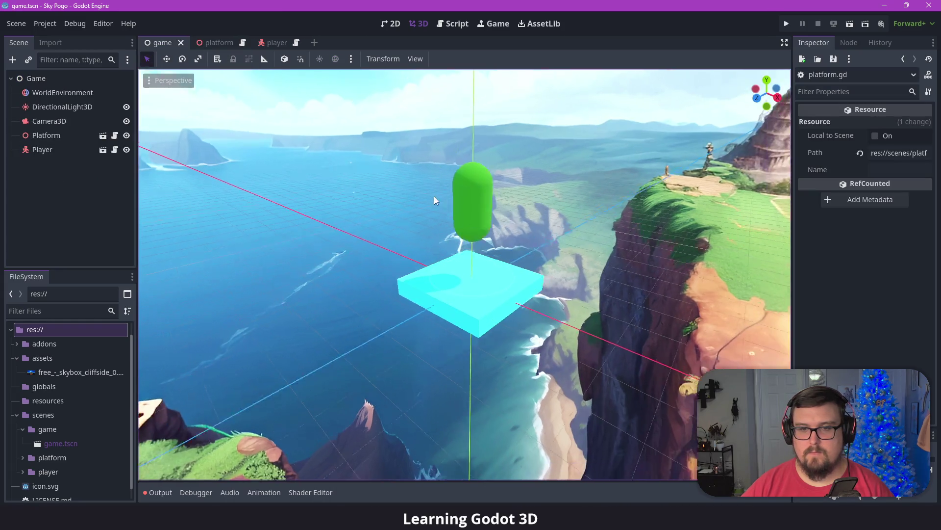
pyautogui.moveTo(589, 175)
pyautogui.mouseDown()
pyautogui.moveTo(614, 196)
pyautogui.moveTo(620, 244)
pyautogui.mouseUp()
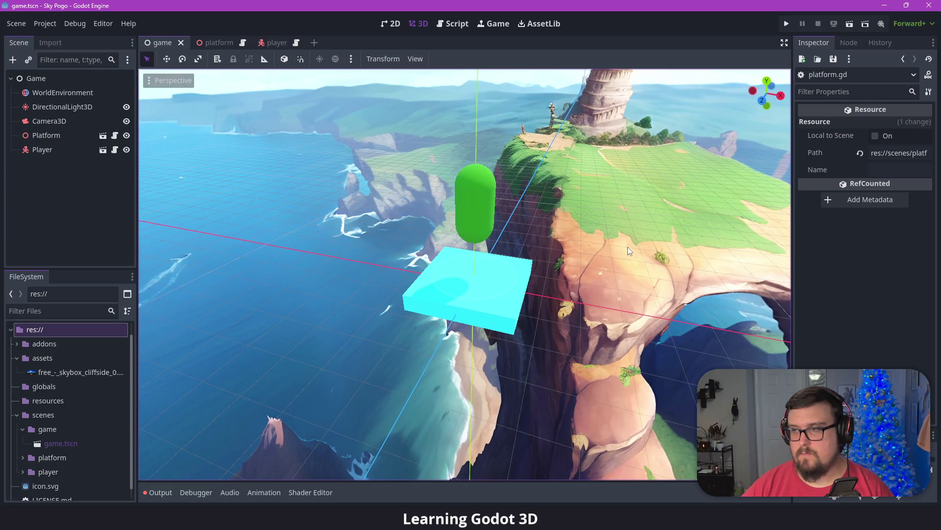
pyautogui.click(243, 43)
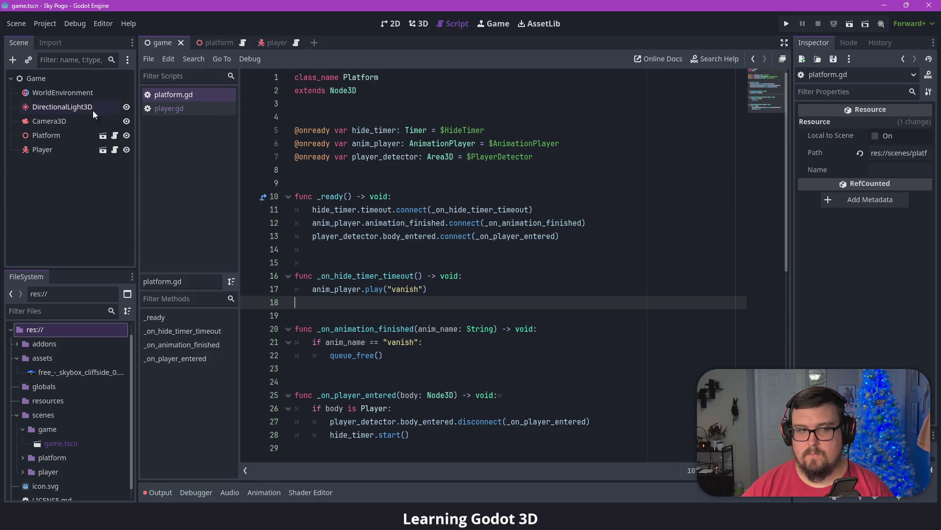
pyautogui.click(206, 43)
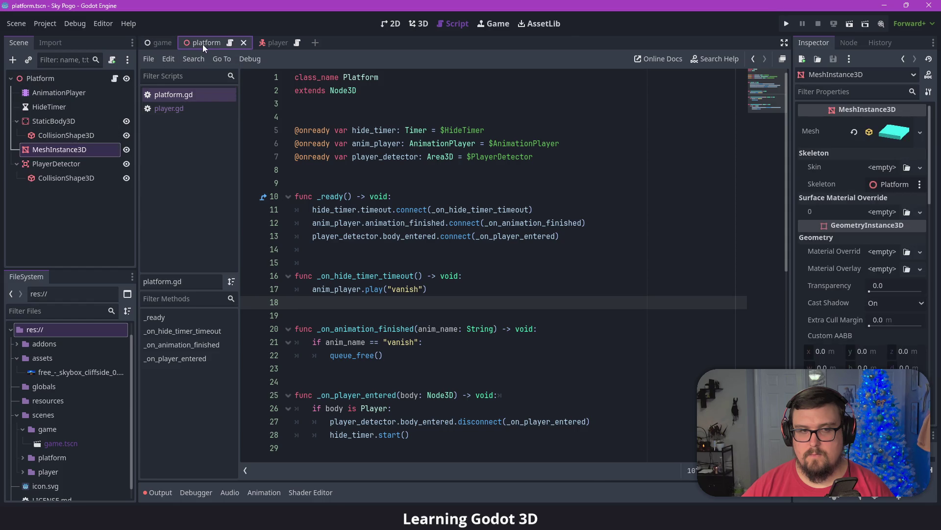
pyautogui.click(58, 110)
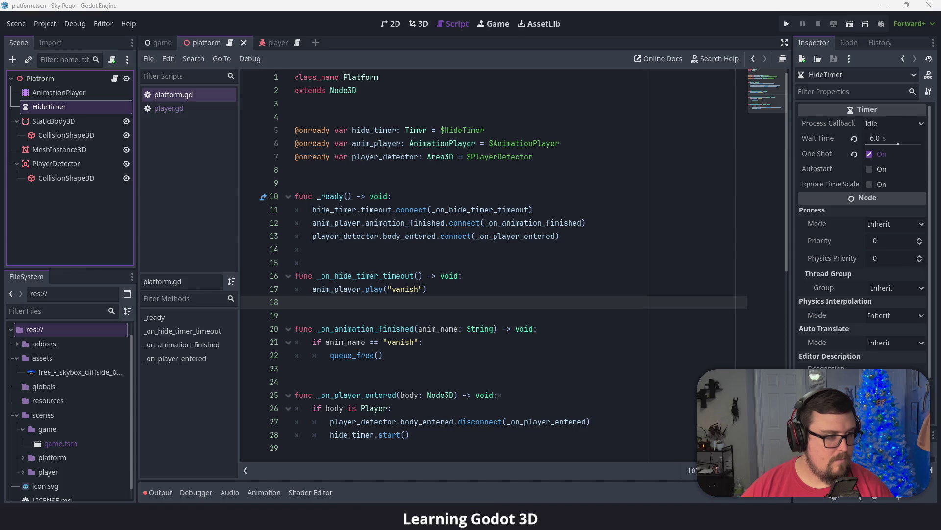
pyautogui.click(515, 276)
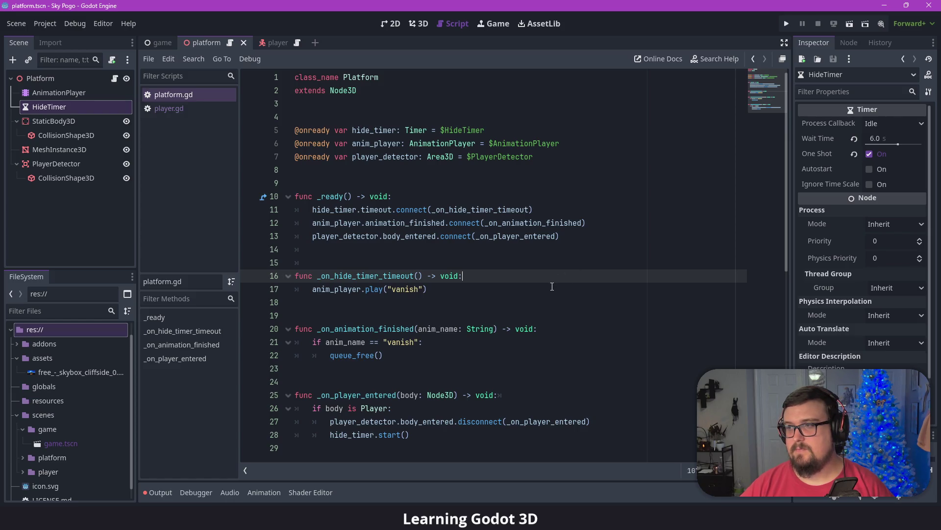
pyautogui.click(575, 163)
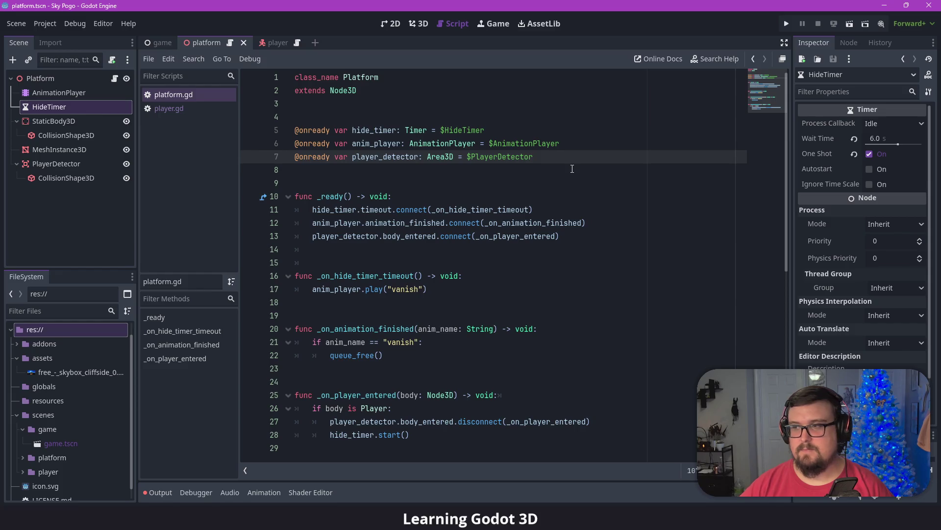
pyautogui.press('Return')
pyautogui.press('Return')
pyautogui.press('Return')
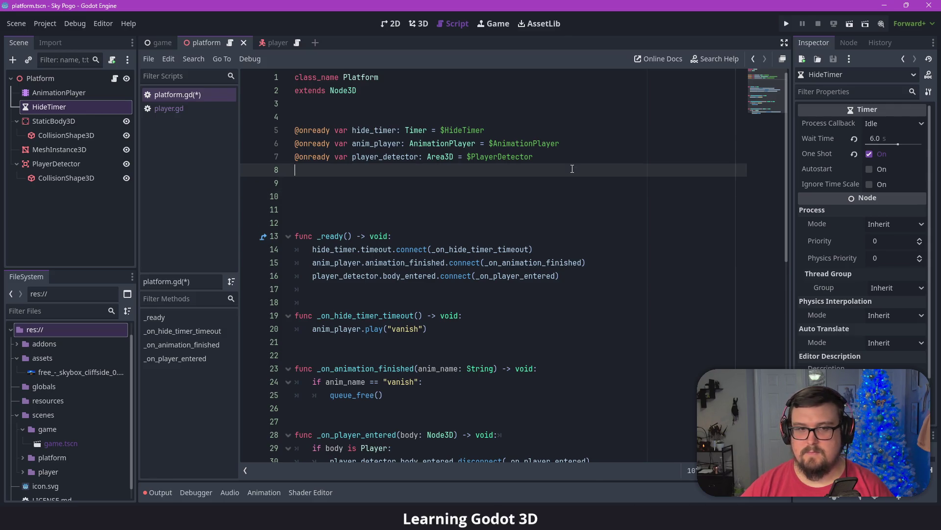
pyautogui.press('BackSpace')
pyautogui.press('BackSpace')
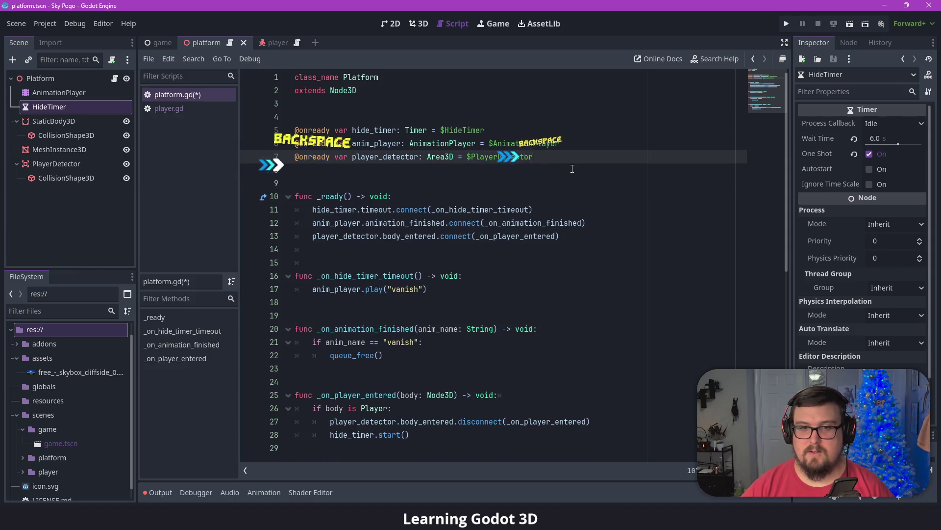
pyautogui.press('Return')
pyautogui.press('Return')
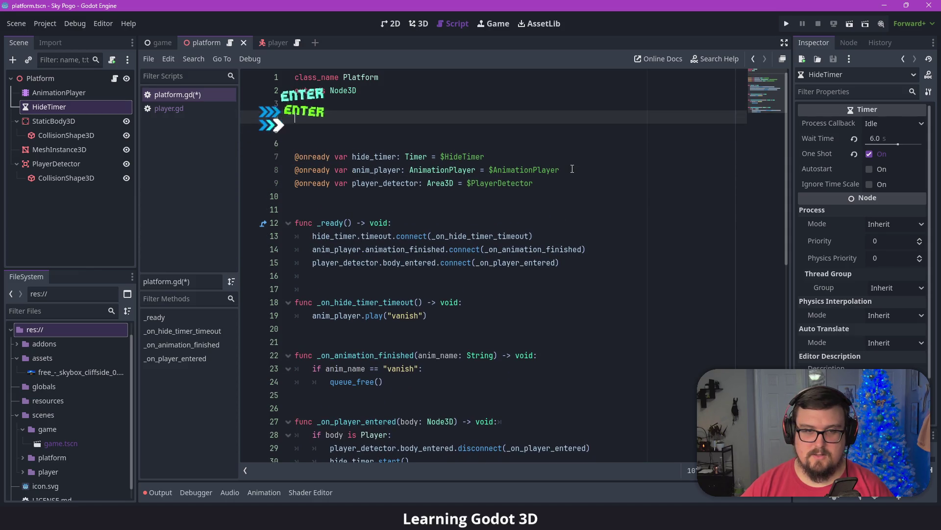
pyautogui.press('Return')
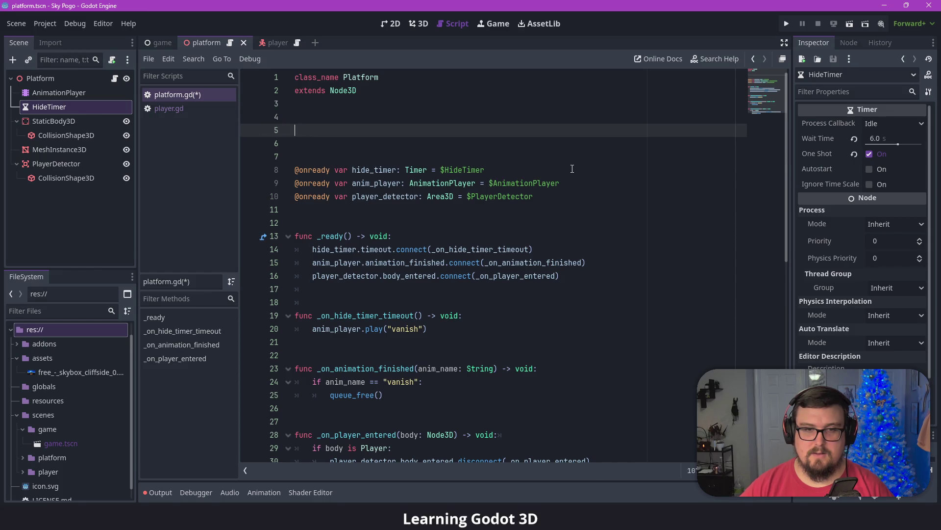
pyautogui.write('const')
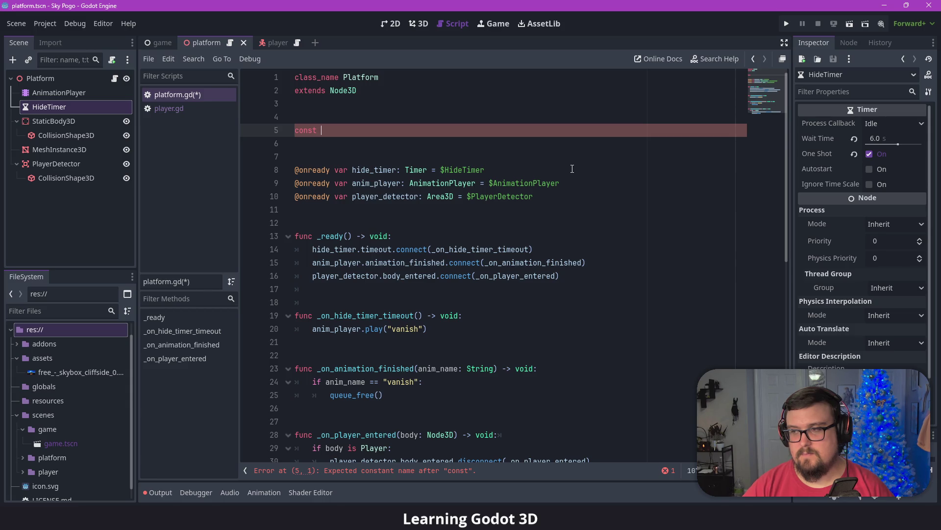
pyautogui.write('WAIT_TIME')
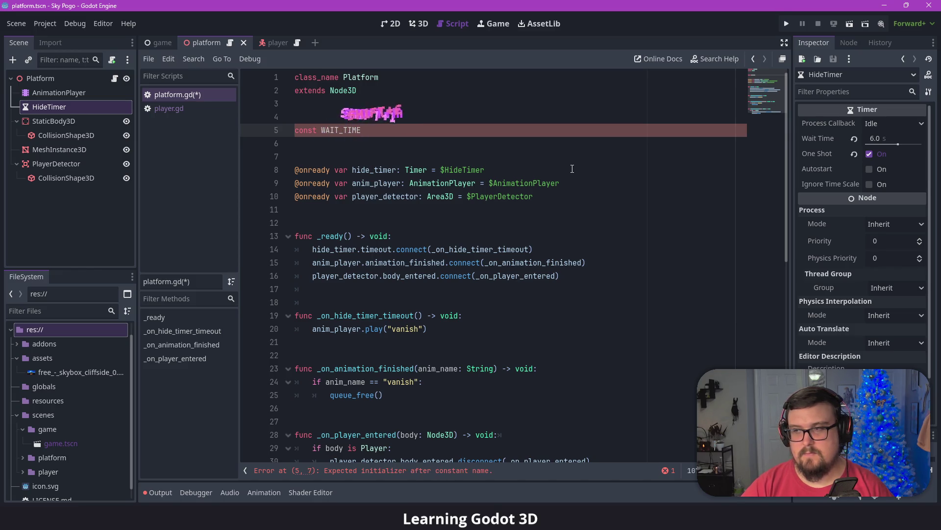
pyautogui.write(': float =')
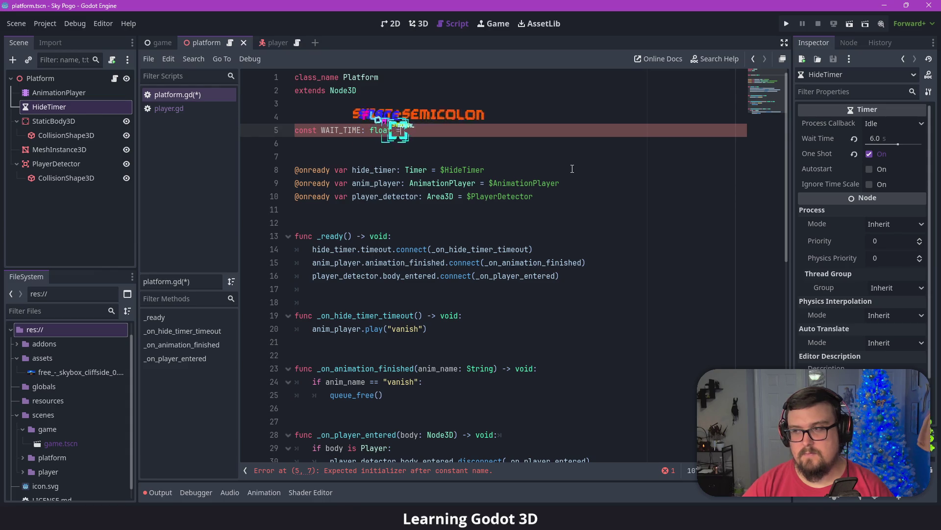
pyautogui.write(' 6.0')
pyautogui.press('Return')
pyautogui.write('const')
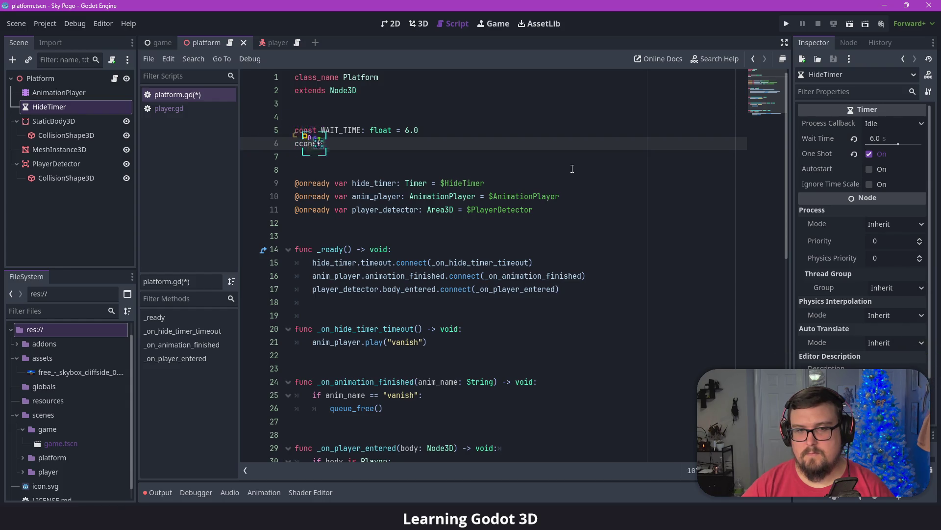
pyautogui.press('BackSpace')
pyautogui.press('BackSpace')
pyautogui.press('BackSpace')
pyautogui.write('onst WAIT_TIME_VAR')
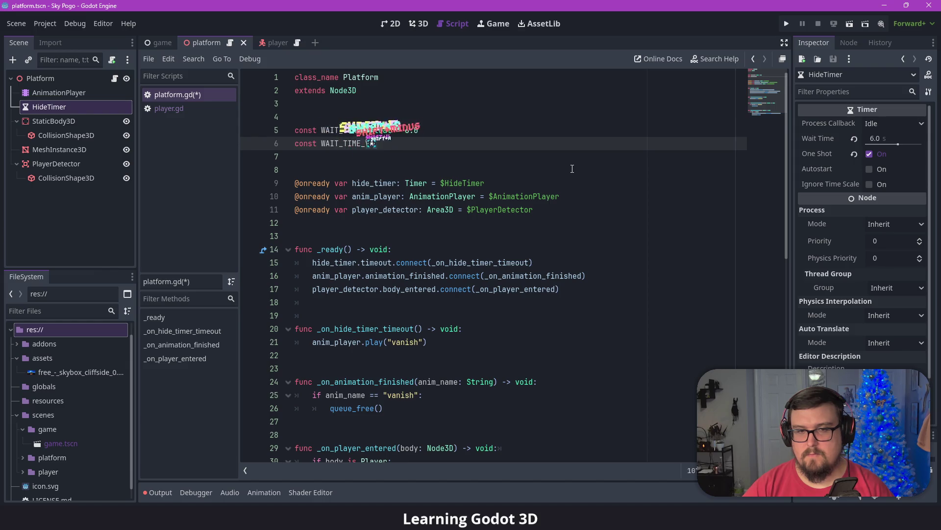
pyautogui.write(': float = 1.')
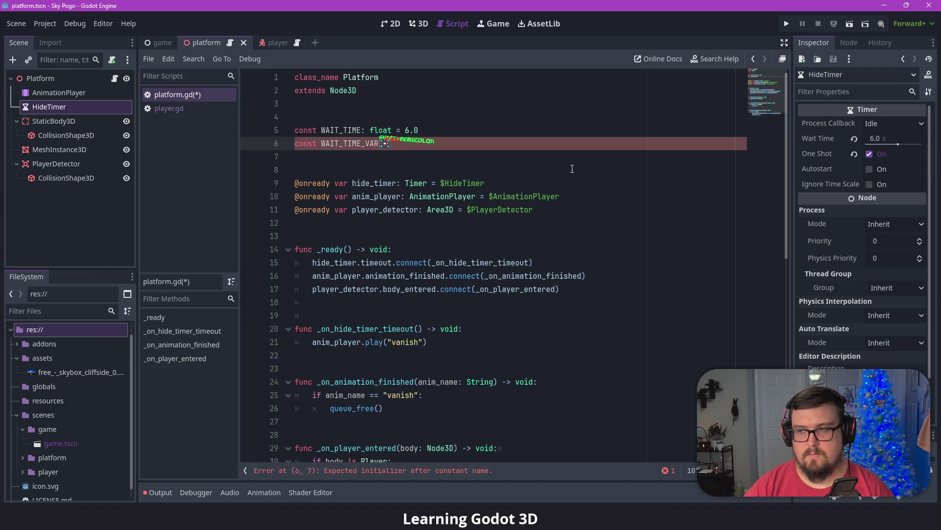
pyautogui.write('5')
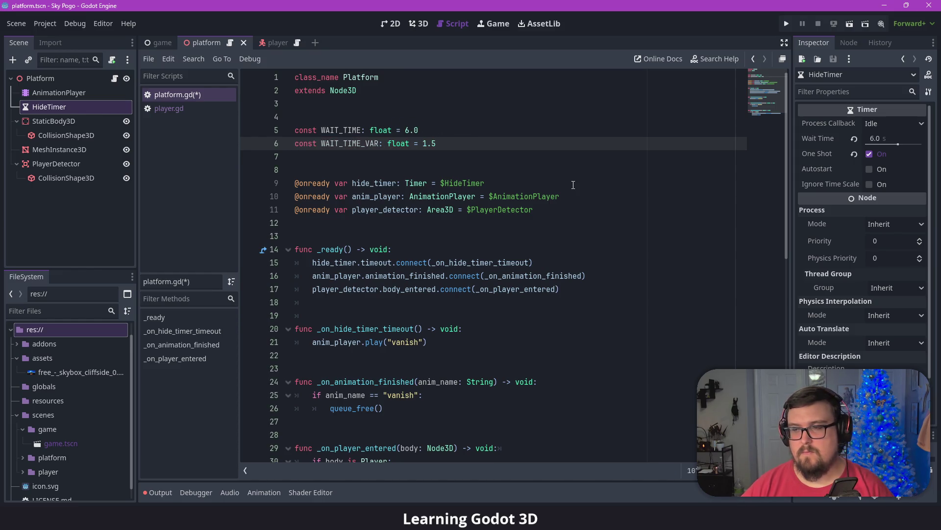
# - Change WAIT_TIME's value from 6.0 to 5.0
pyautogui.scroll(-1, 572, 179)
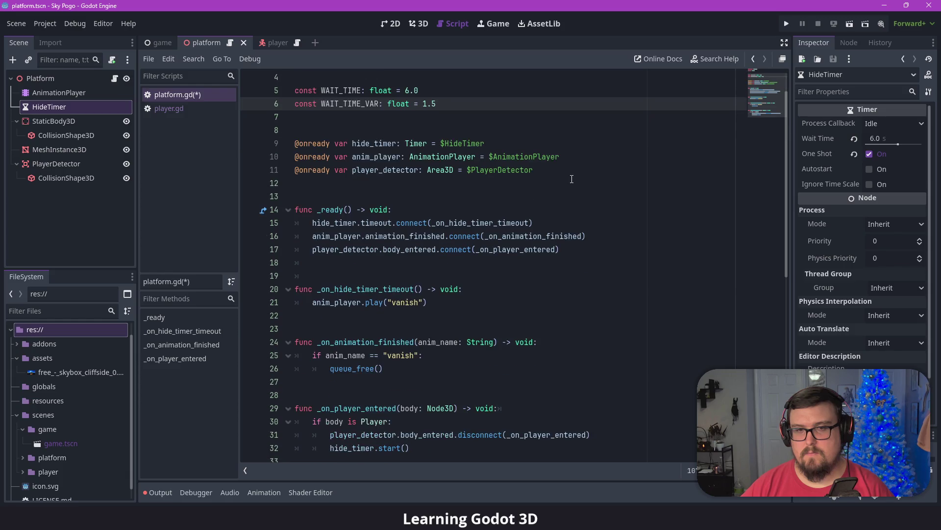
pyautogui.scroll(1, 531, 190)
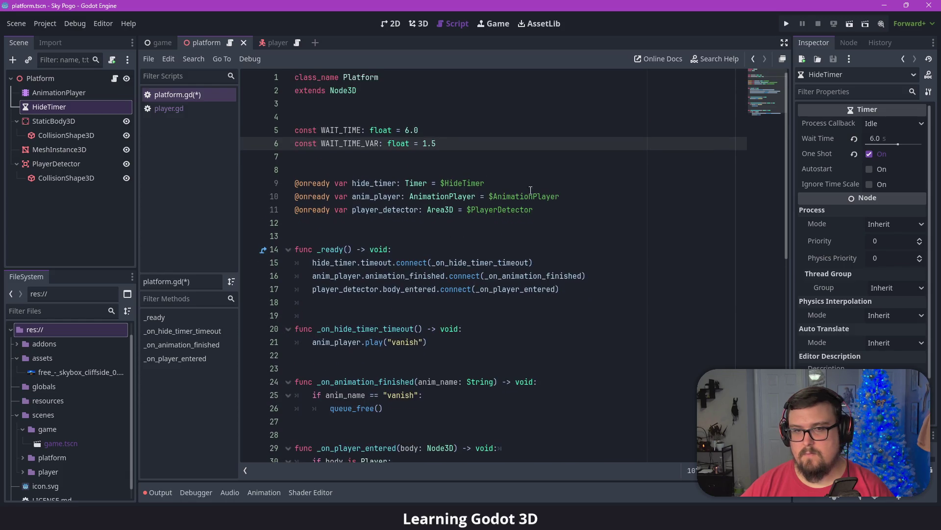
pyautogui.doubleClick(406, 130)
pyautogui.write('5')
pyautogui.click(500, 138)
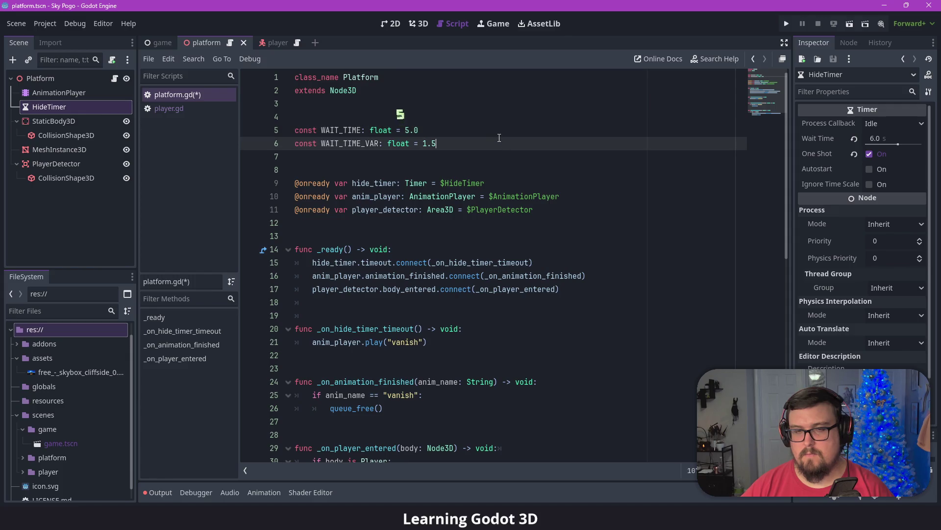
# - Start a hide_timer.wait_time = randf_range(...) line in _ready, inserting WAIT_TIME
pyautogui.scroll(-3, 502, 137)
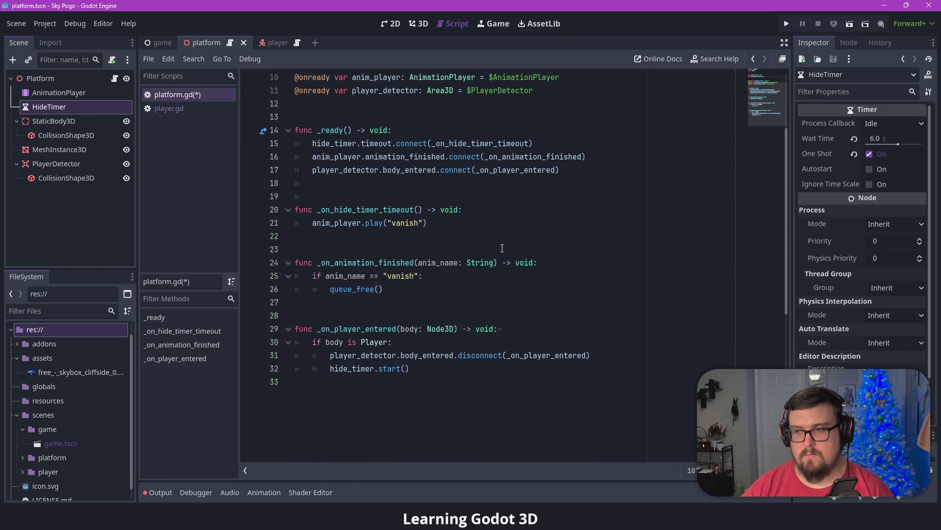
pyautogui.scroll(1, 505, 244)
pyautogui.click(586, 209)
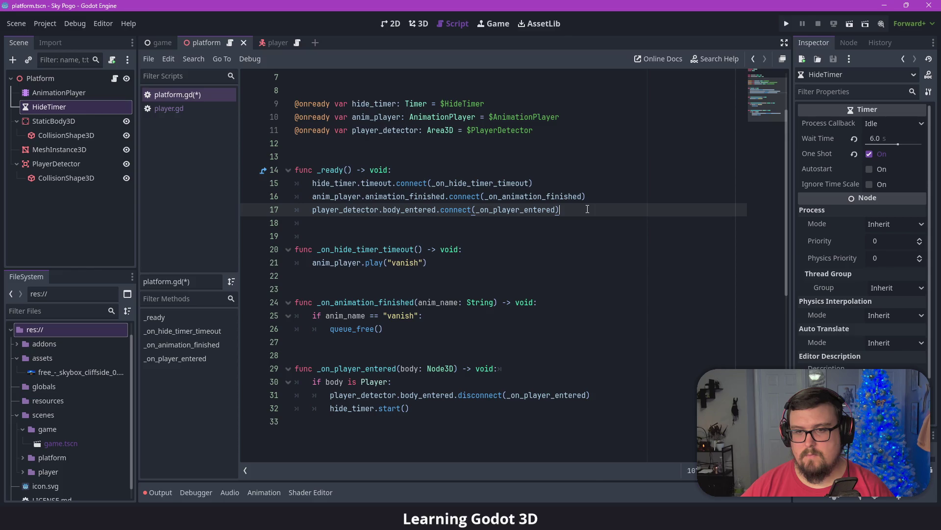
pyautogui.press('Return')
pyautogui.press('Return')
pyautogui.write('timer.')
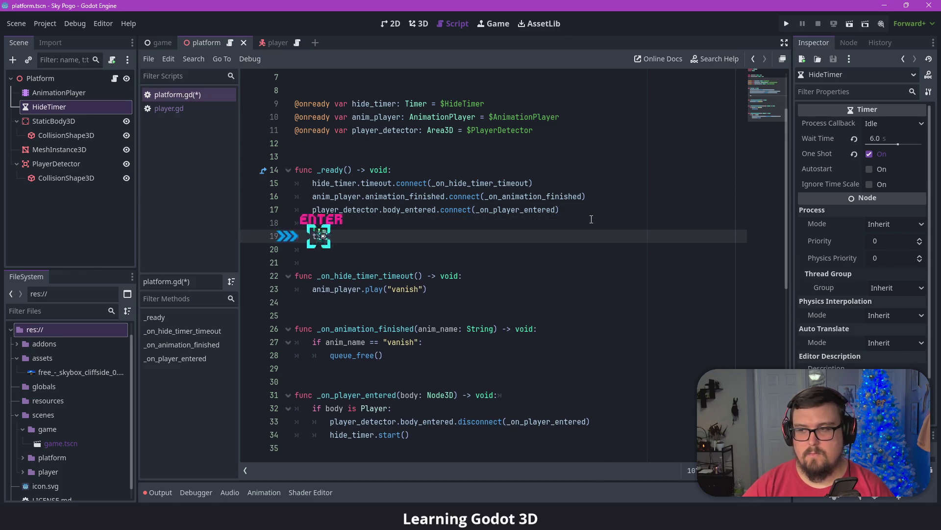
pyautogui.press('BackSpace')
pyautogui.press('BackSpace')
pyautogui.press('BackSpace')
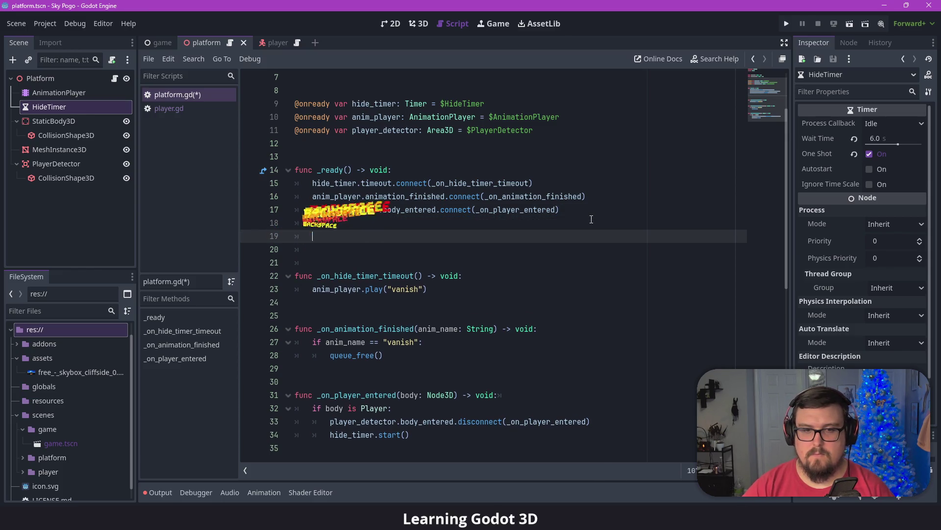
pyautogui.write('hide_time')
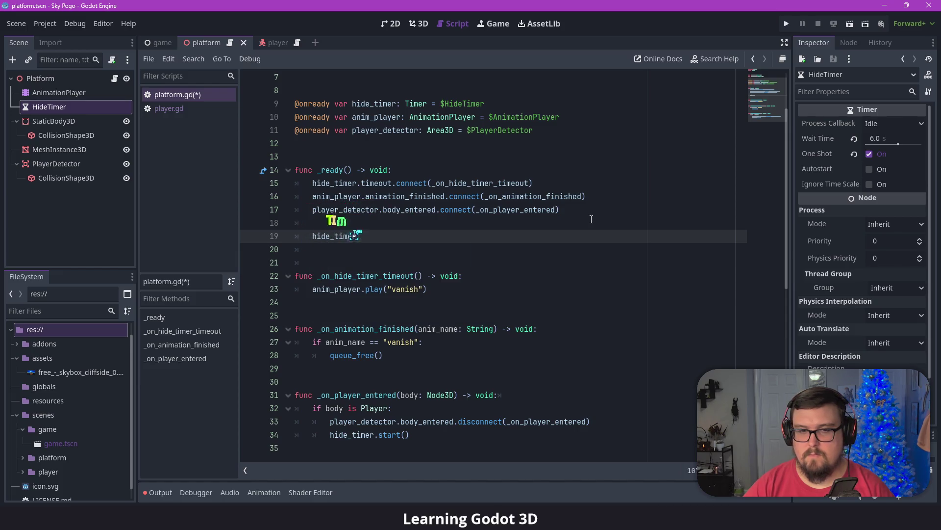
pyautogui.write('r.wait_time')
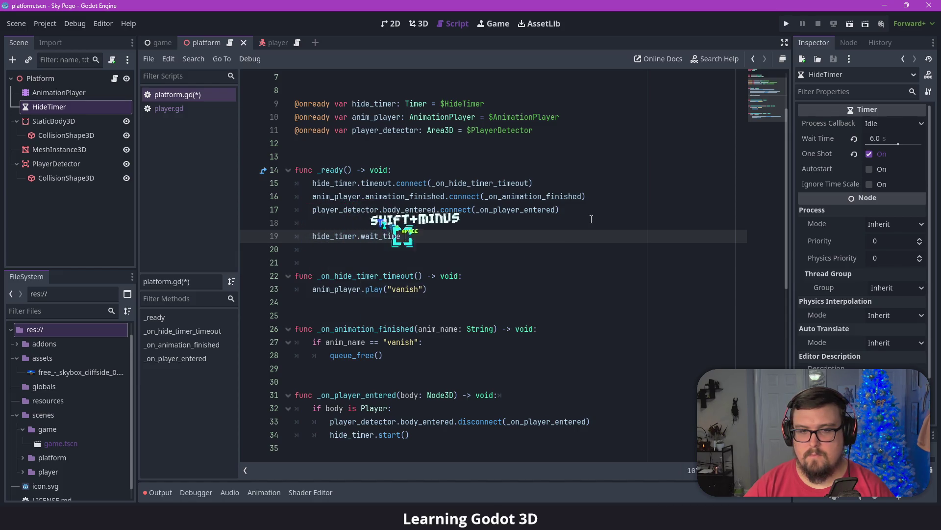
pyautogui.write(' = rand')
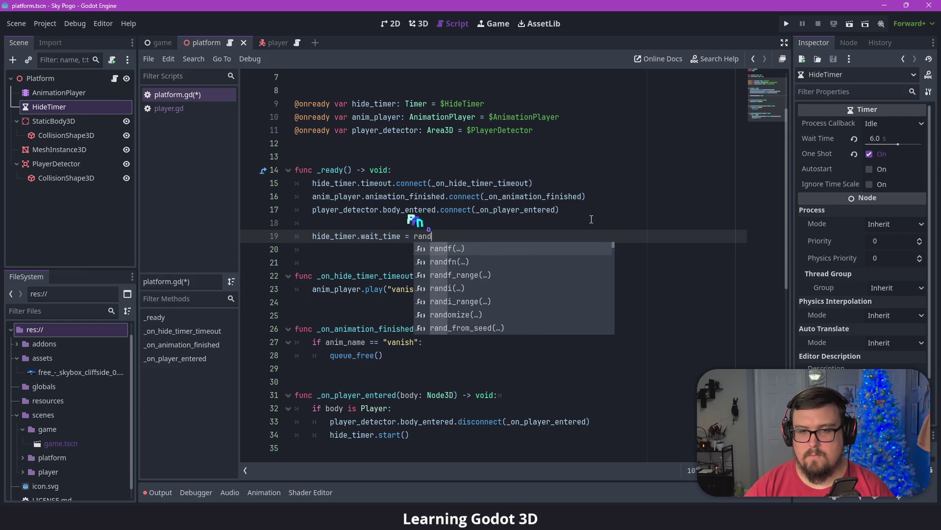
pyautogui.write('f_range(')
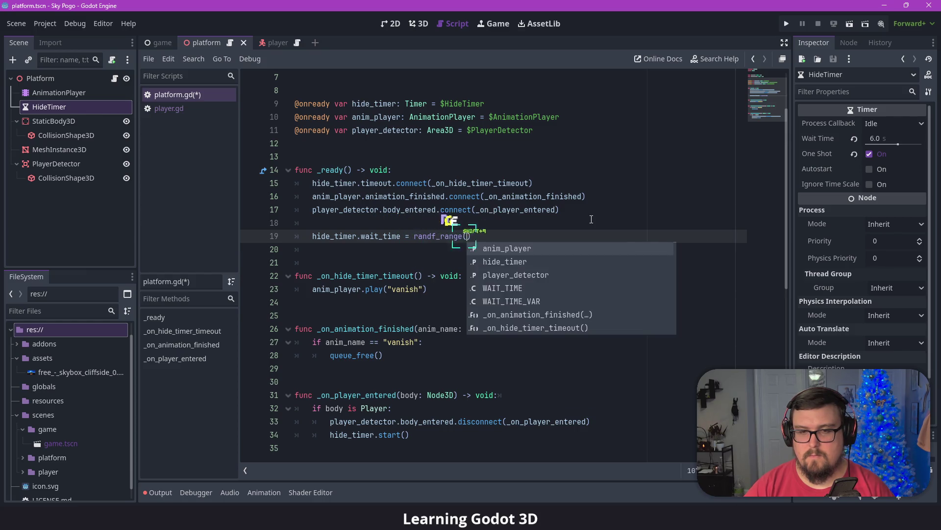
pyautogui.scroll(2, 589, 210)
pyautogui.doubleClick(341, 130)
pyautogui.hotkey('ctrl', 'c')
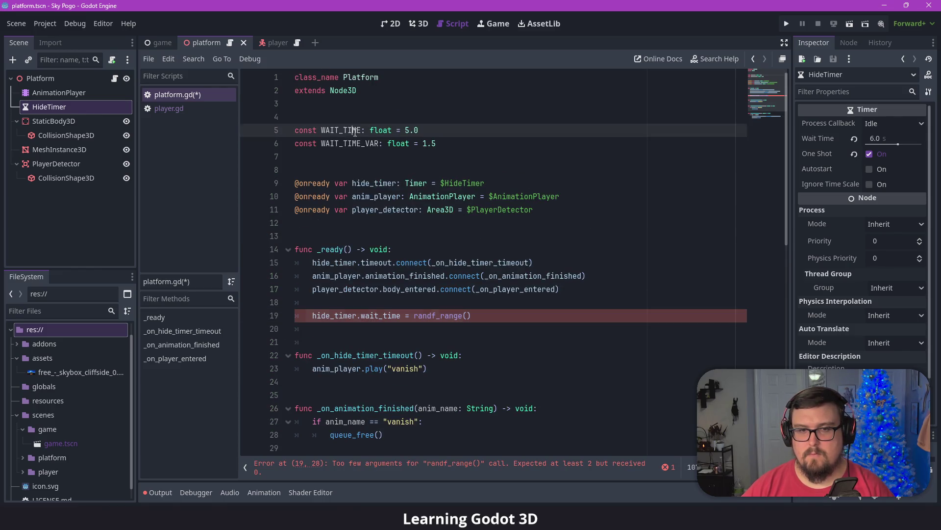
pyautogui.click(466, 316)
pyautogui.hotkey('ctrl', 'v')
pyautogui.write('-')
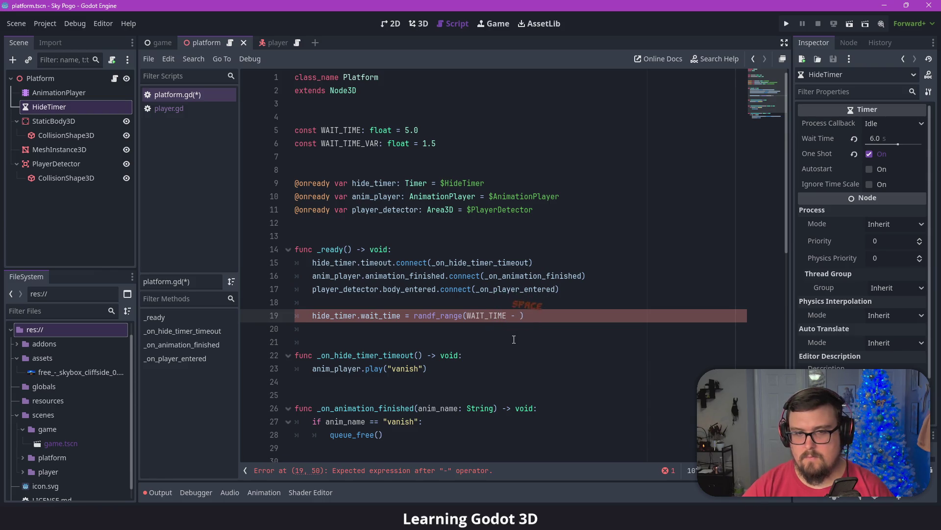
# - Rework line 19 so it reads hide_timer.wait_time = WAIT_TIME
pyautogui.click(368, 143)
pyautogui.doubleClick(368, 144)
pyautogui.hotkey('ctrl', 'c')
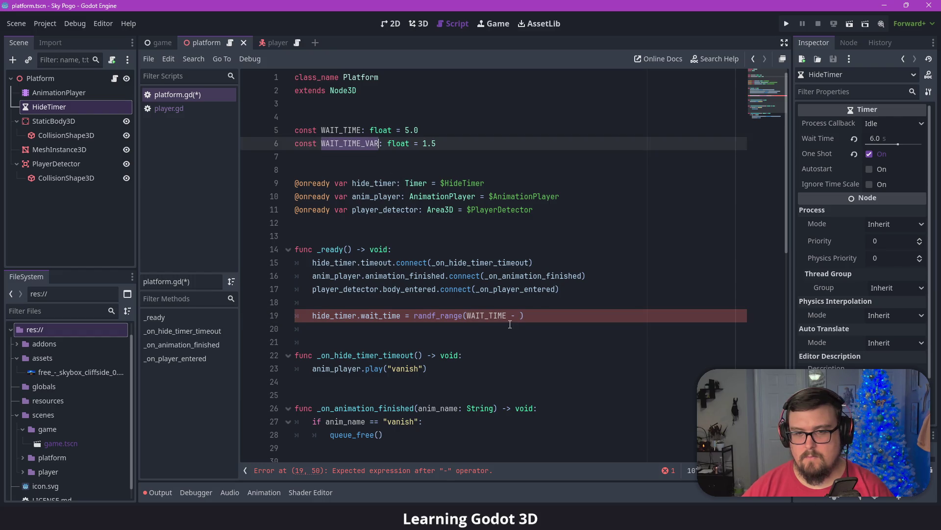
pyautogui.click(521, 315)
pyautogui.hotkey('ctrl', 'v')
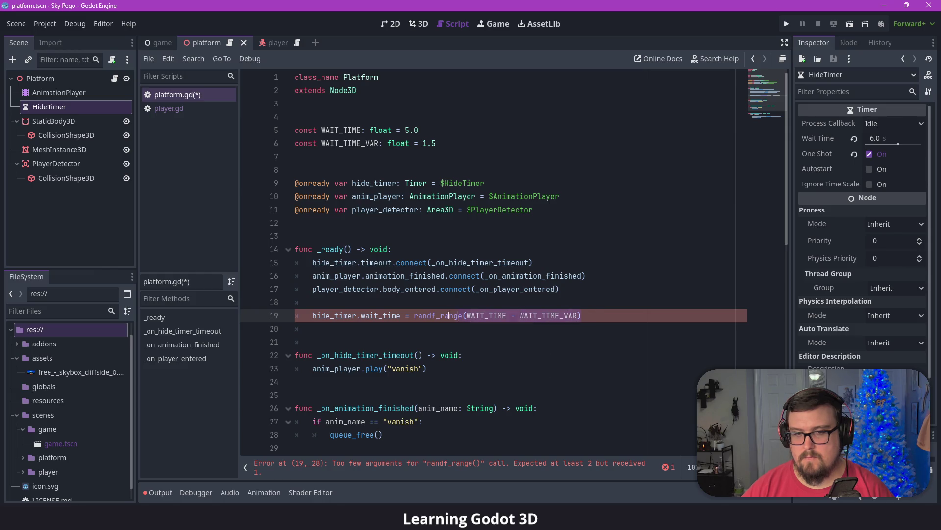
pyautogui.write('WAIT_TIME')
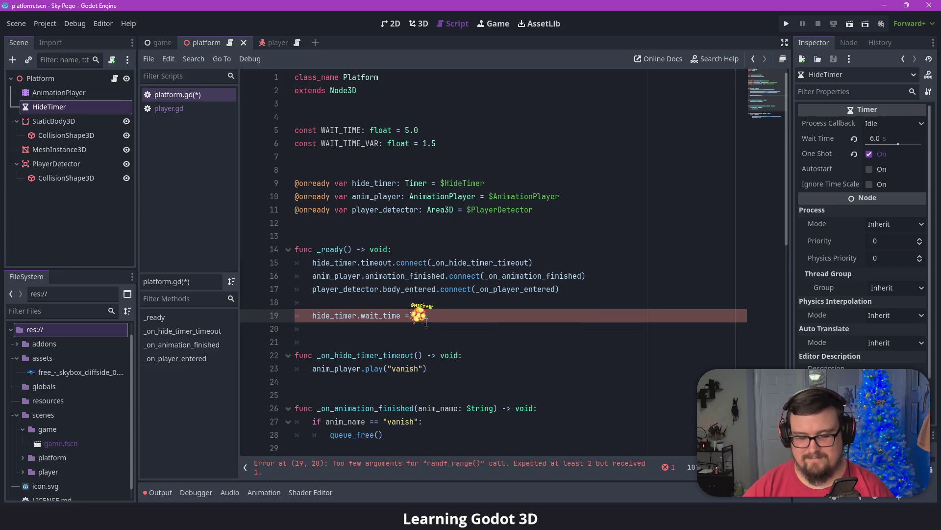
pyautogui.press('Return')
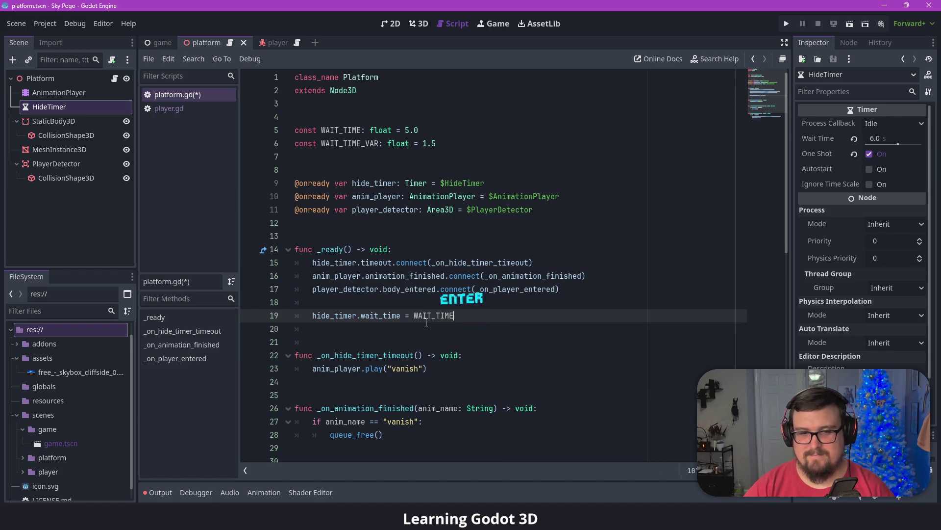
# - Add a line adding randf_range(-WAIT_TIME_VAR, WAIT_TIME_VAR) to wait_time, then run the game
pyautogui.press('Return')
pyautogui.write('hide_timer_.wait_time +')
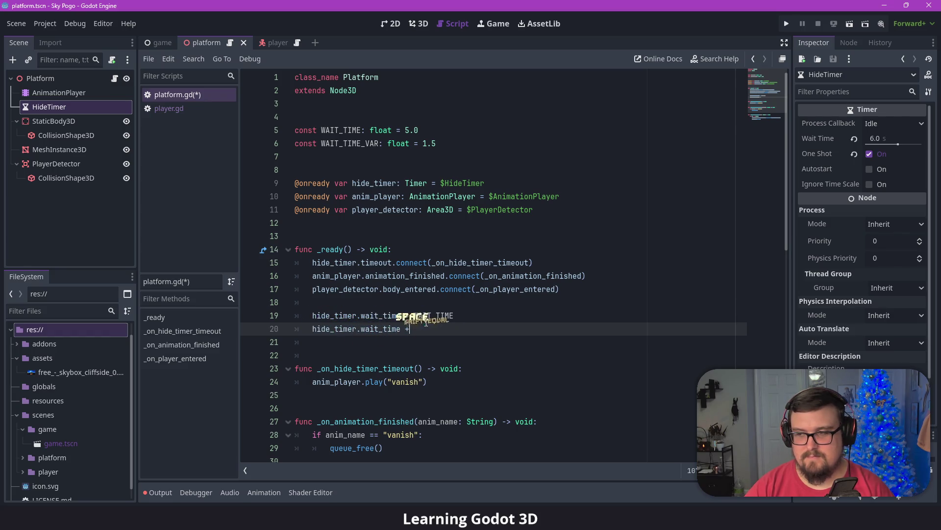
pyautogui.write('= randf')
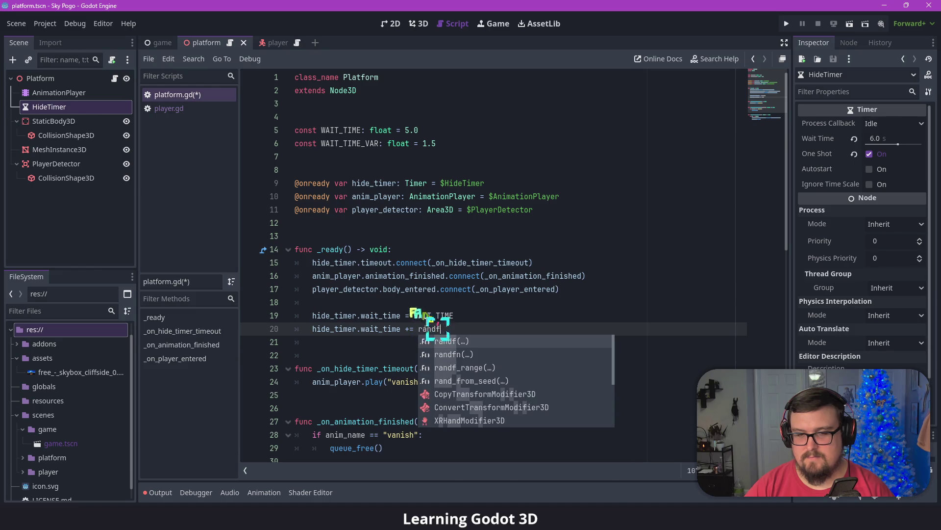
pyautogui.write('_range(wait')
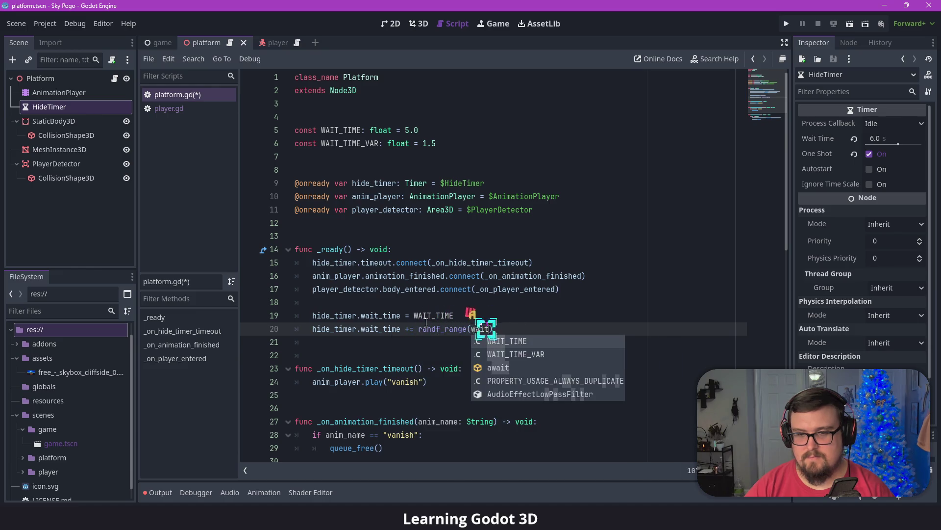
pyautogui.press('Return')
pyautogui.write('_VAR')
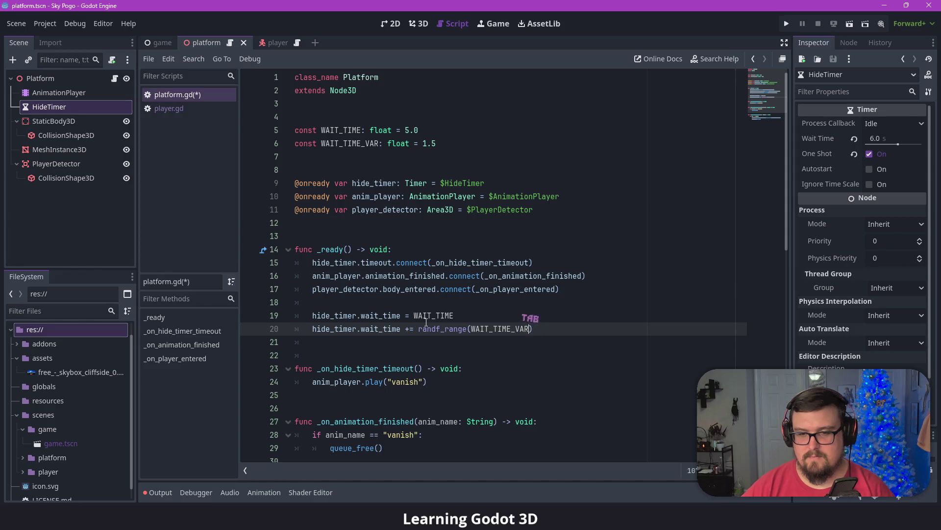
pyautogui.write(',wa')
pyautogui.write('it_tim')
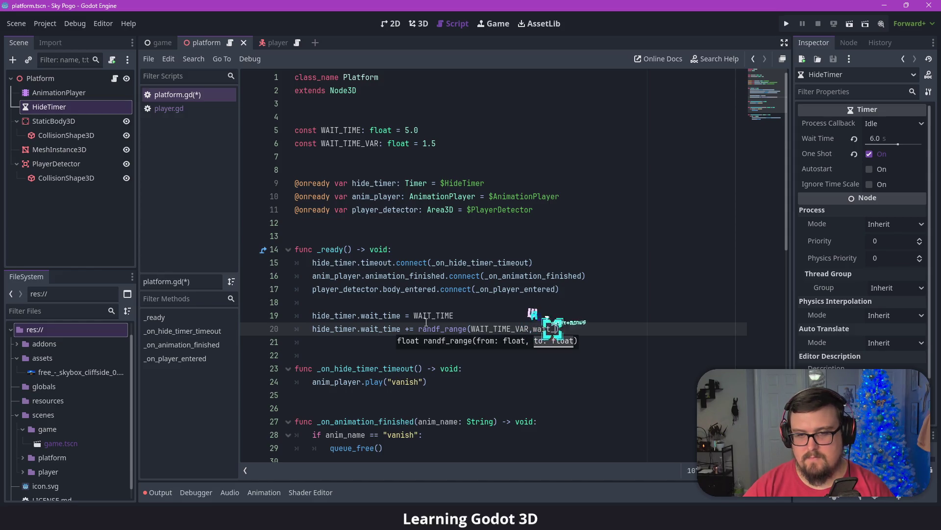
pyautogui.press('Return')
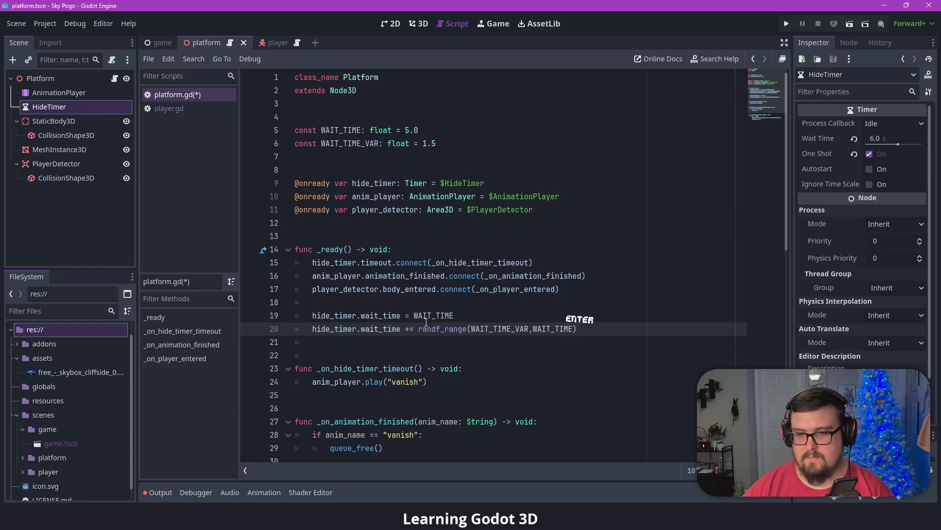
pyautogui.write('v')
pyautogui.press('Tab')
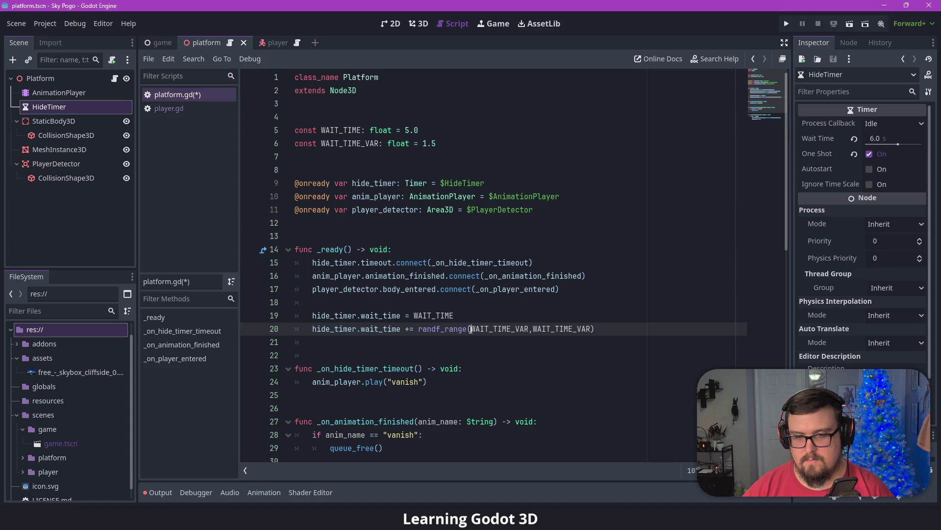
pyautogui.click(473, 329)
pyautogui.write('-')
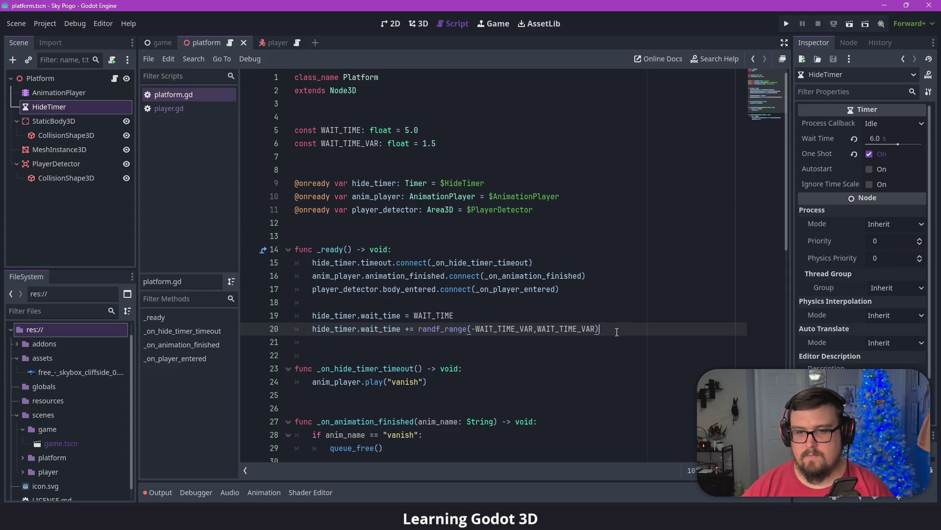
pyautogui.scroll(-1, 604, 331)
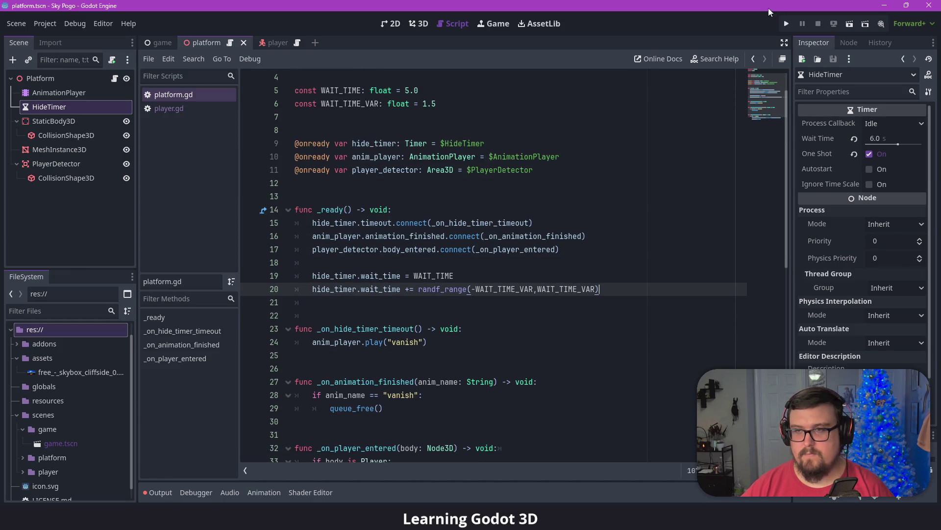
pyautogui.click(785, 23)
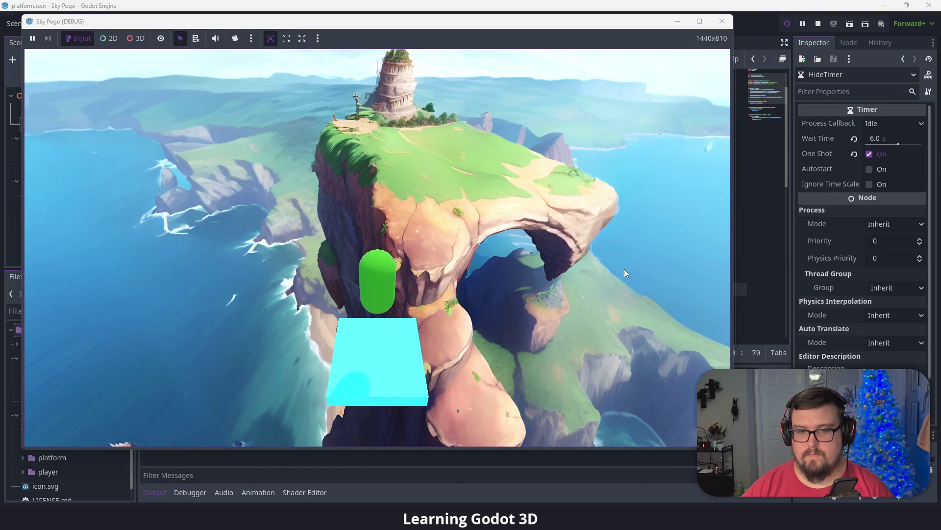